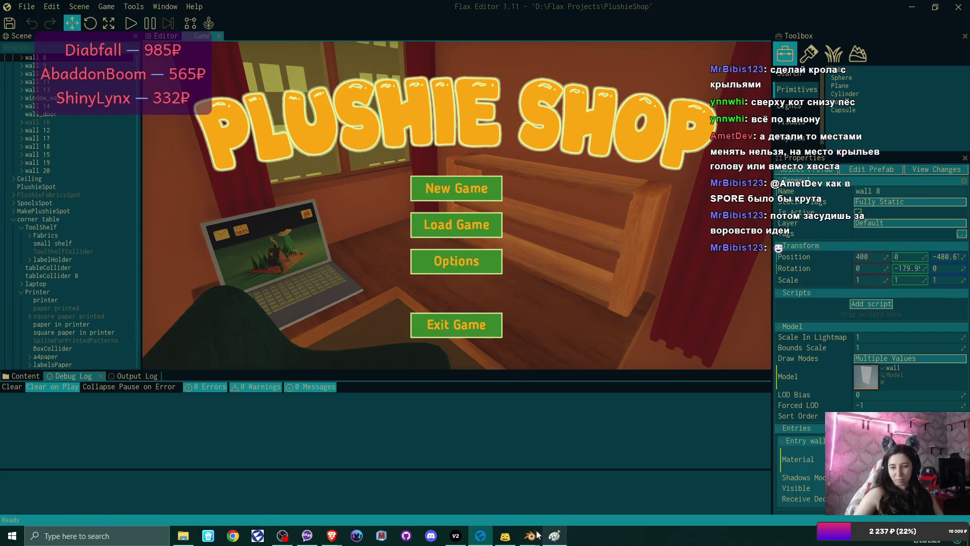
In the export browser, create a new 'wings' folder inside parts and enter it
mouse_move(530, 536)
click(580, 465)
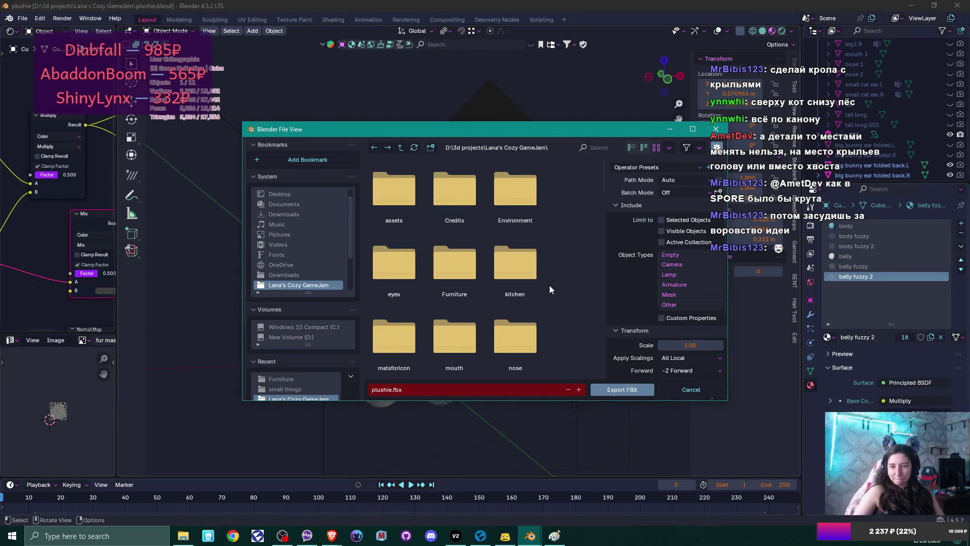
scroll(550, 286, down, 4)
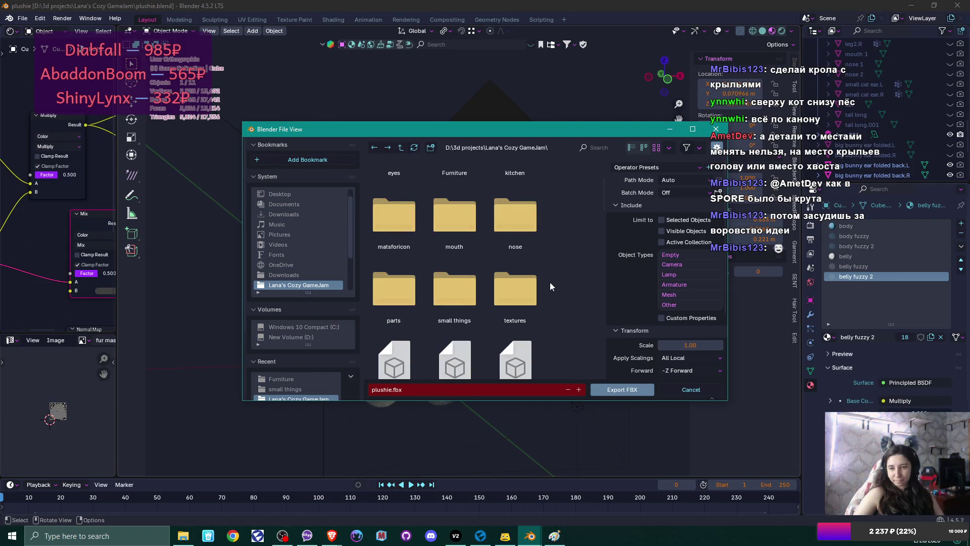
double_click(385, 278)
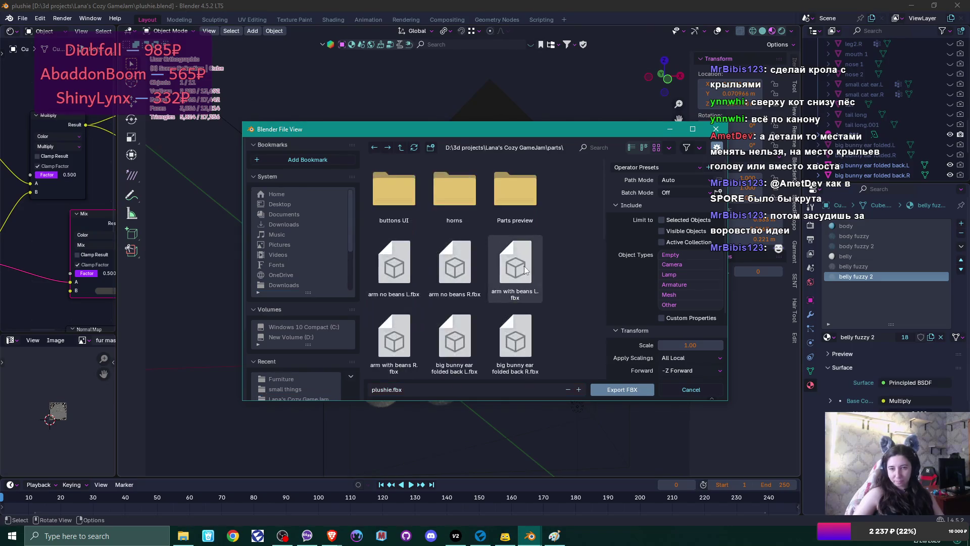
right_click(581, 201)
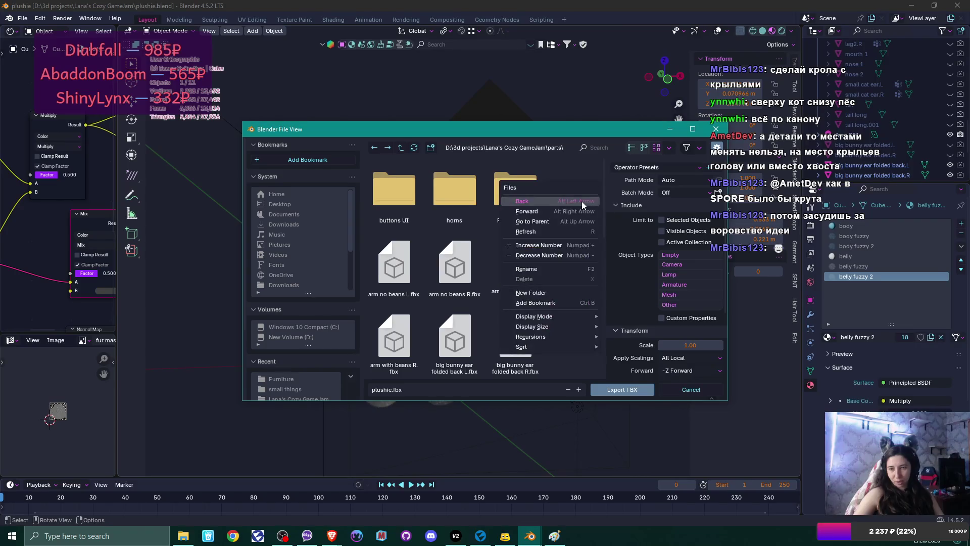
click(578, 295)
text(Wi)
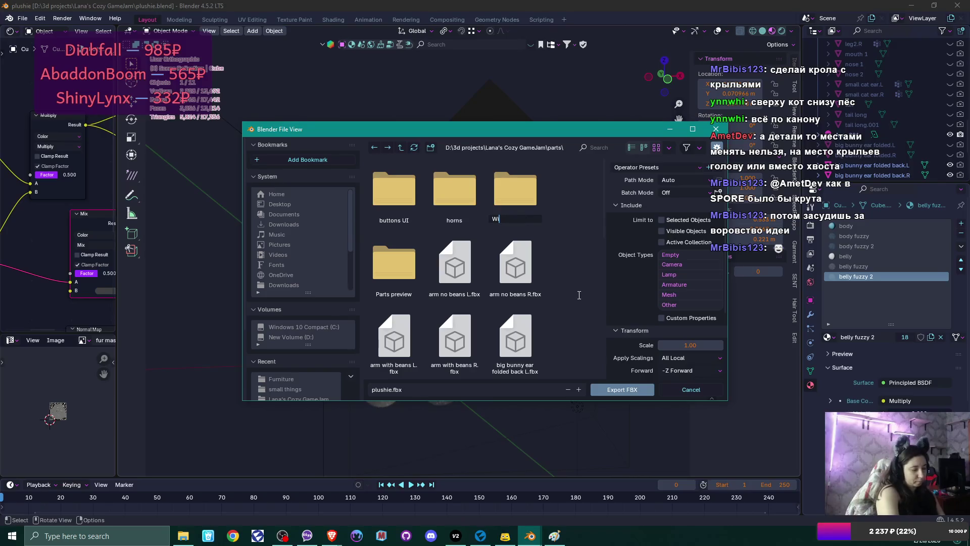
text(ngs)
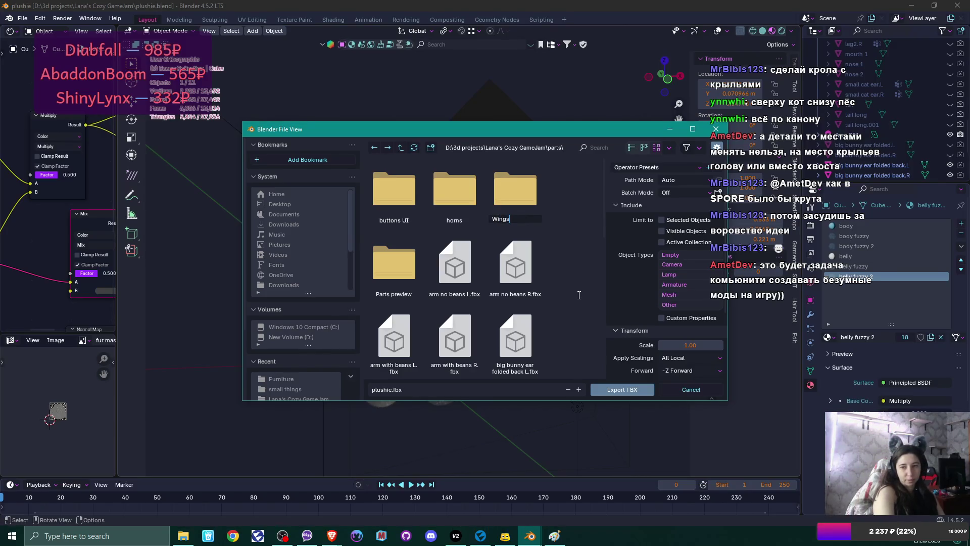
key(BackSpace)
text(w)
key(Return)
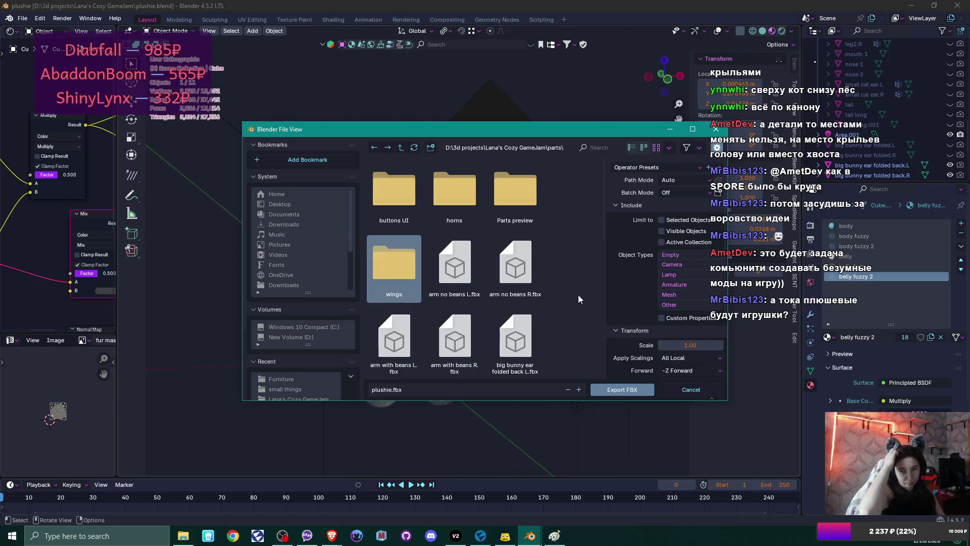
key(Return)
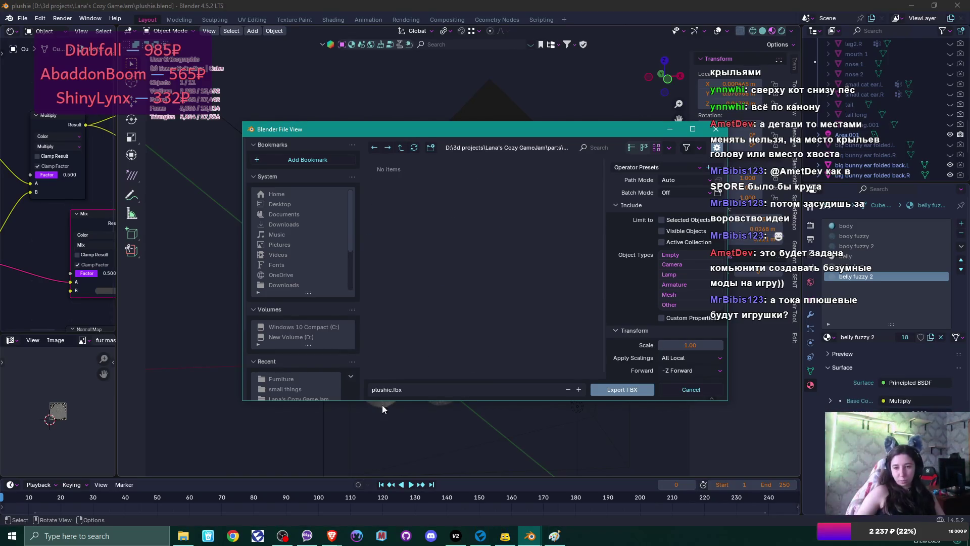
Name the file batwings.fbx, apply a saved export preset, and export the model
click(385, 387)
key(Home)
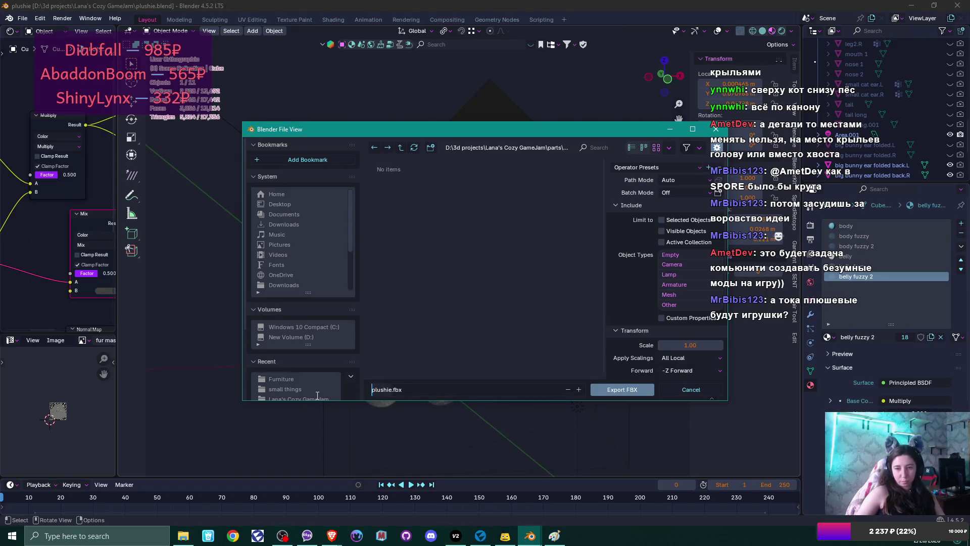
key(Delete)
key(Delete)
key(Delete)
text(batwings)
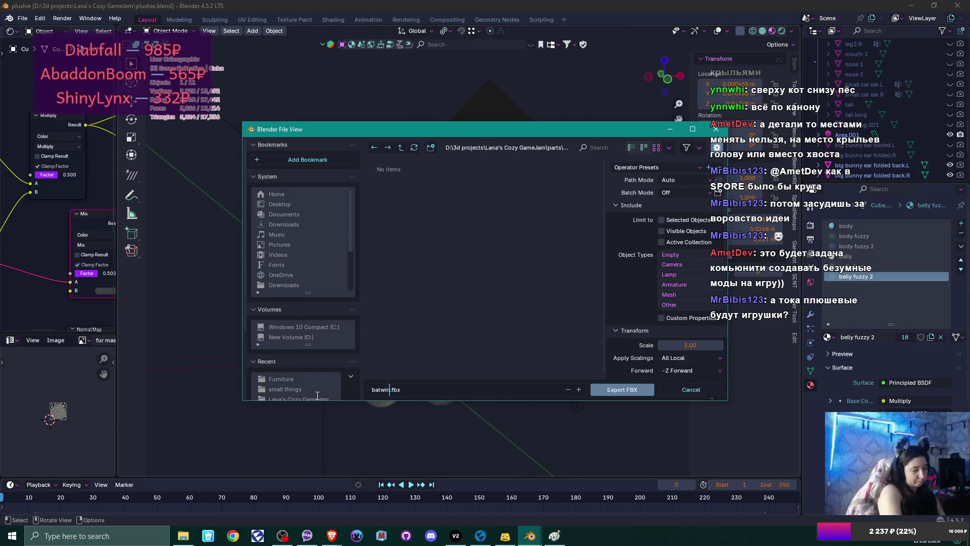
click(675, 169)
click(675, 167)
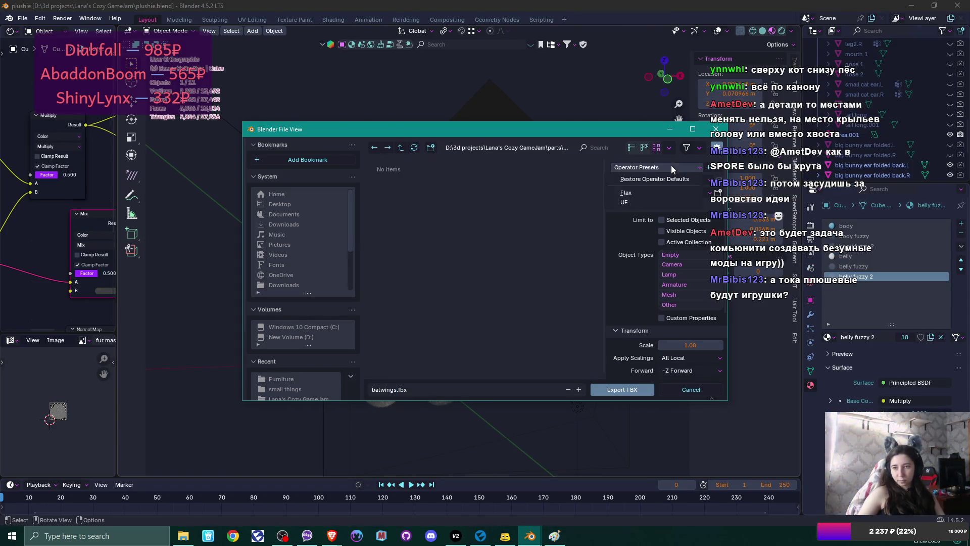
click(654, 202)
scroll(652, 313, down, 5)
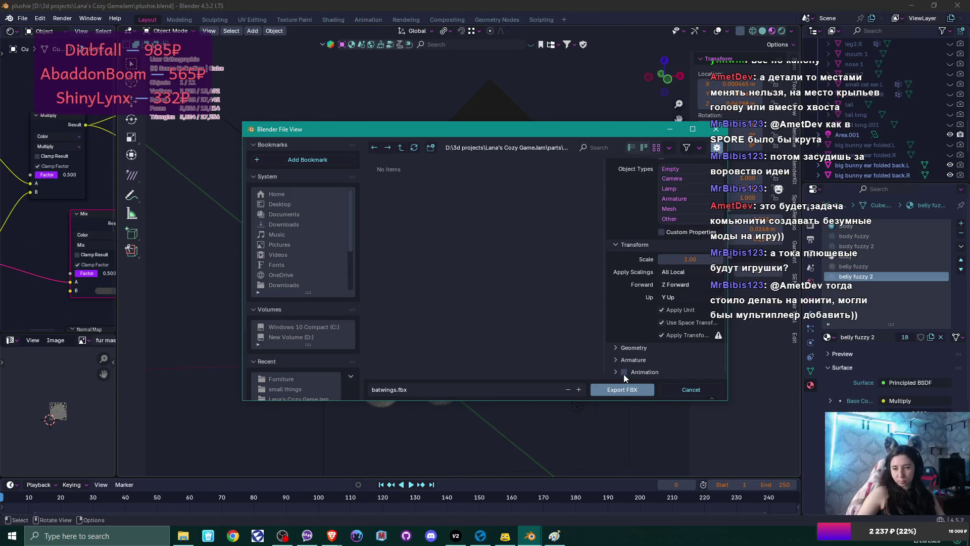
click(622, 388)
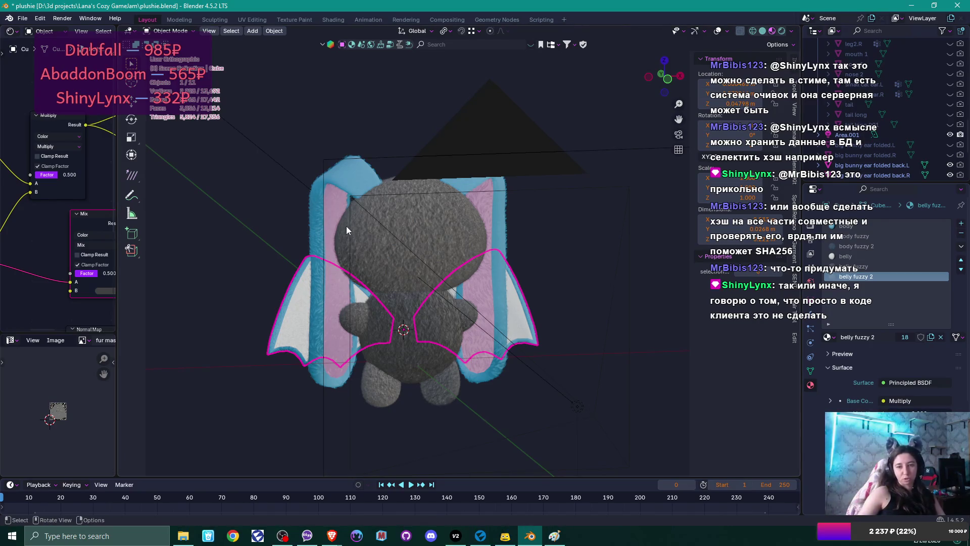
Orbit and zoom around the winged bunny plushie, then save plushie.blend with Ctrl+S
drag(330, 224, 369, 227)
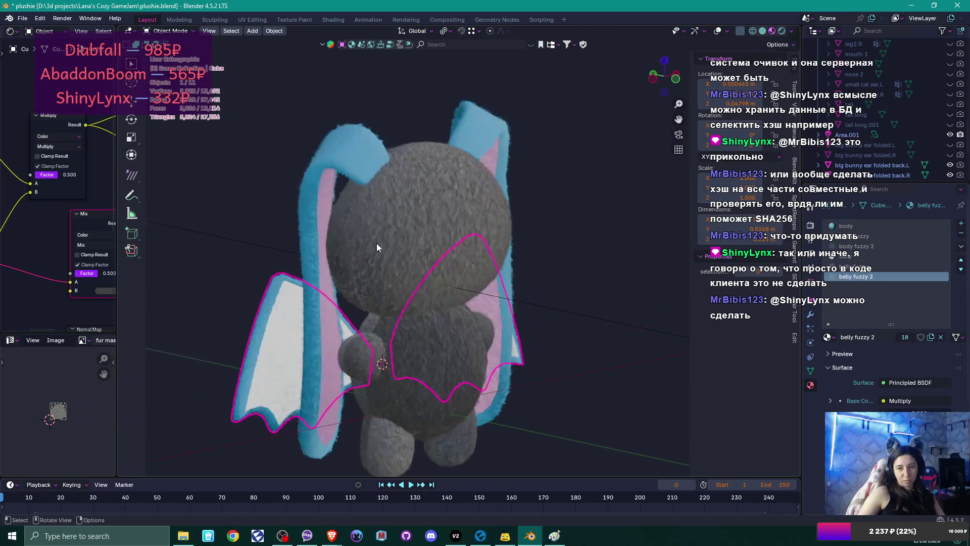
scroll(376, 244, up, 4)
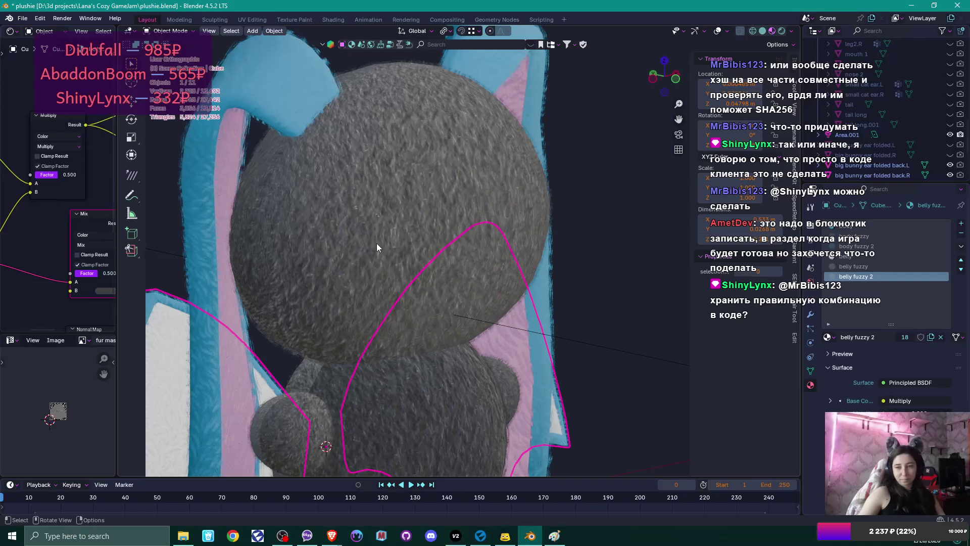
scroll(377, 244, down, 3)
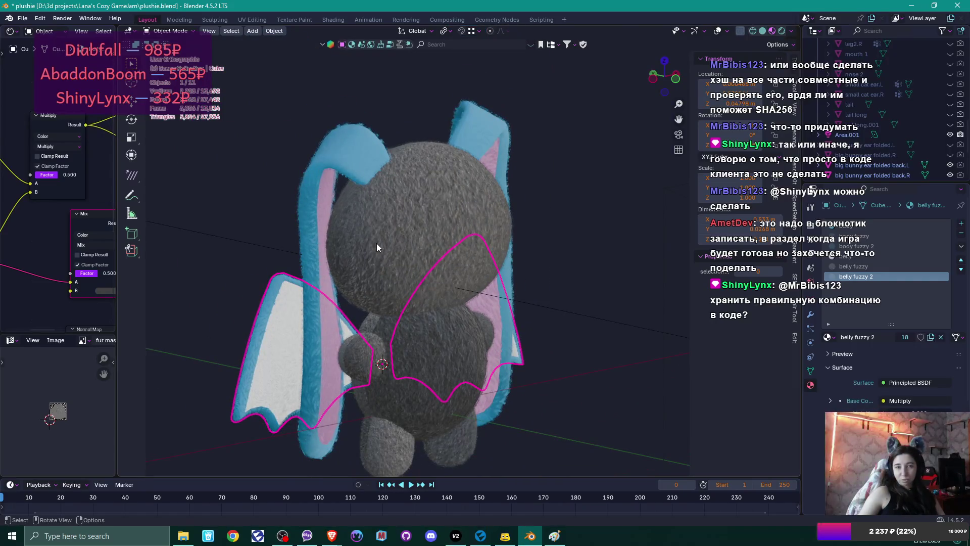
key(ctrl+s)
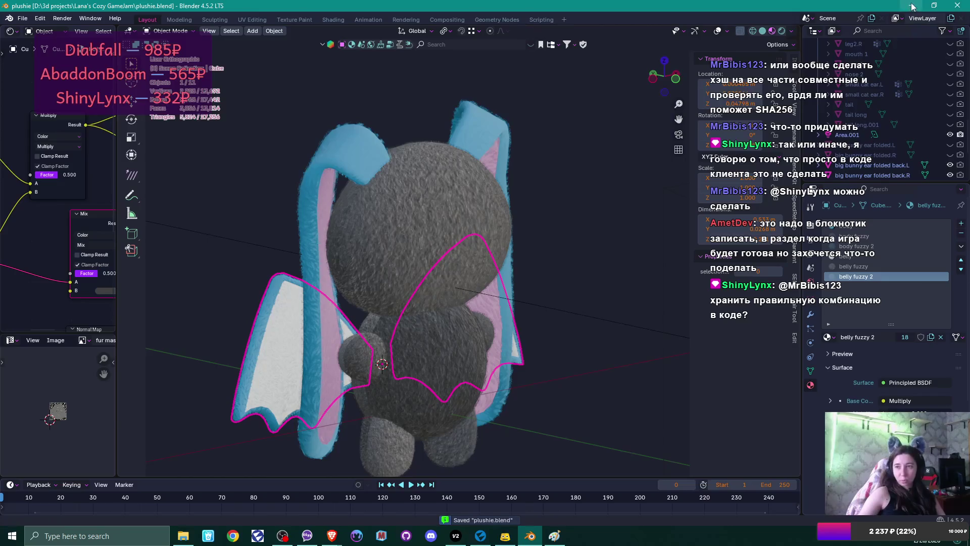
Back in Flax Editor, browse the Content panel to Content/PlushieParts/Models
click(911, 6)
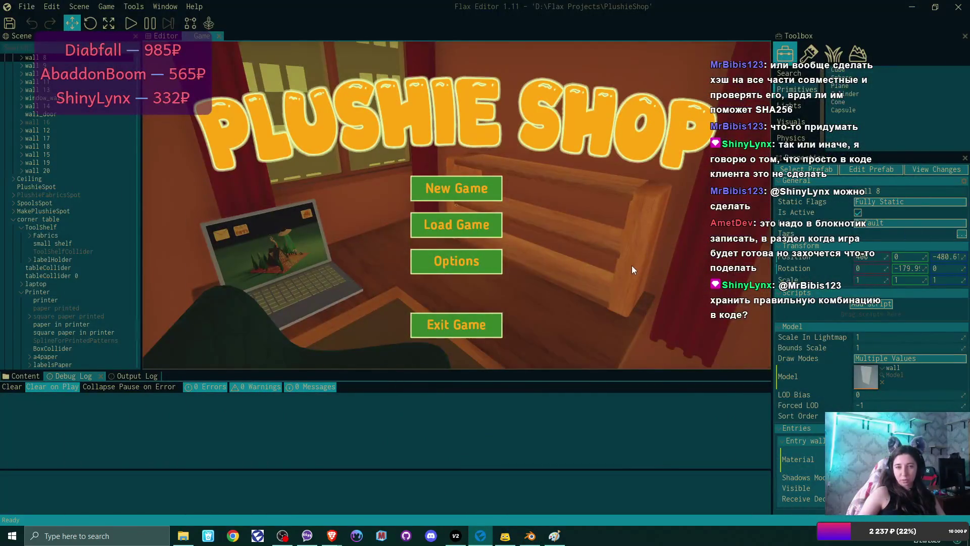
click(23, 376)
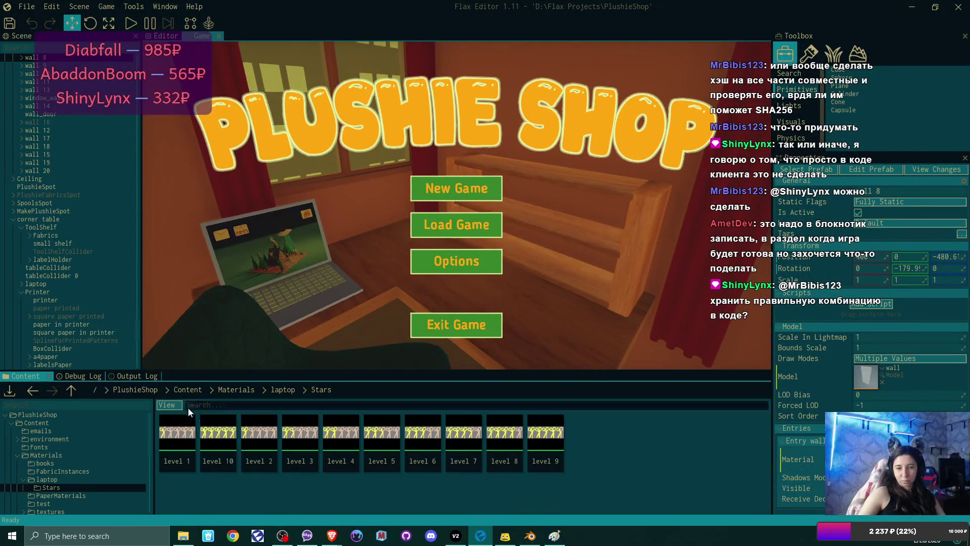
click(209, 392)
click(186, 388)
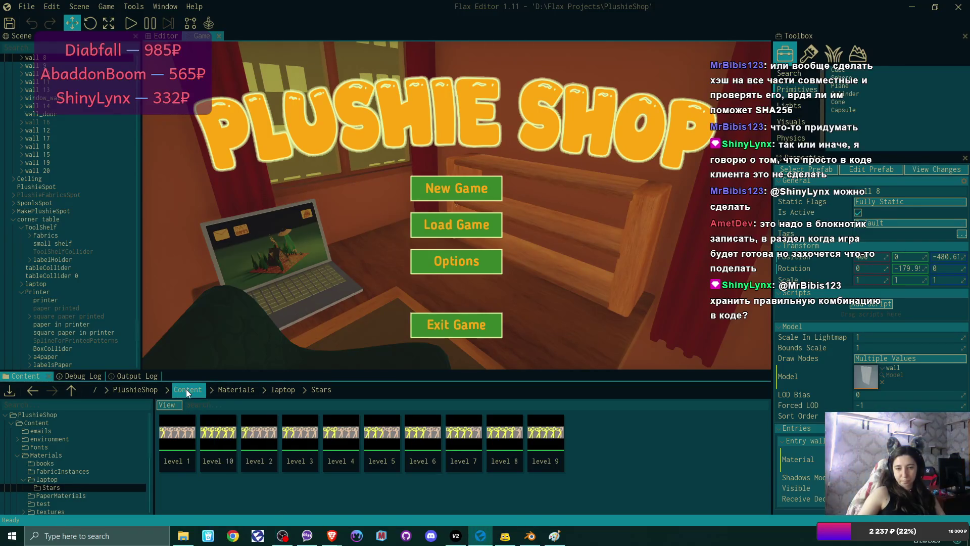
click(186, 389)
double_click(424, 443)
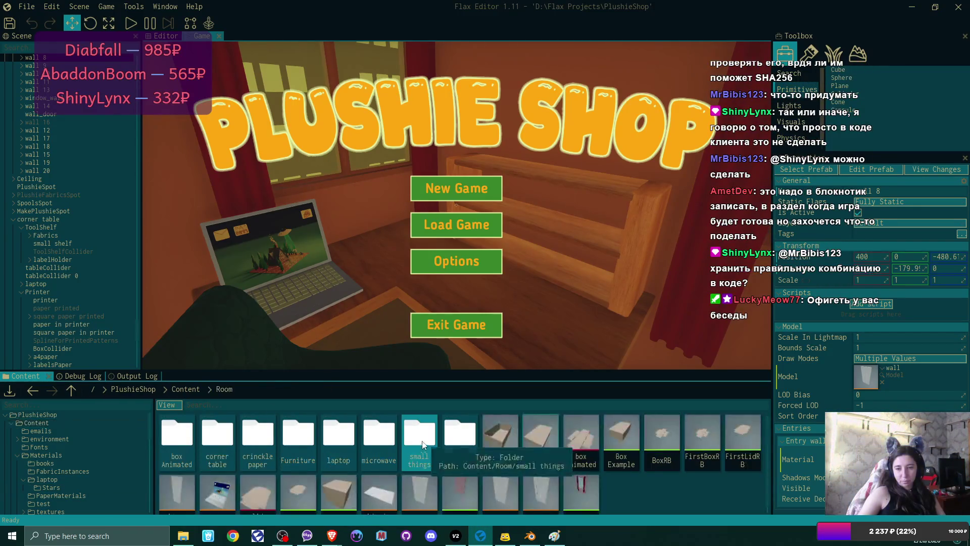
click(182, 385)
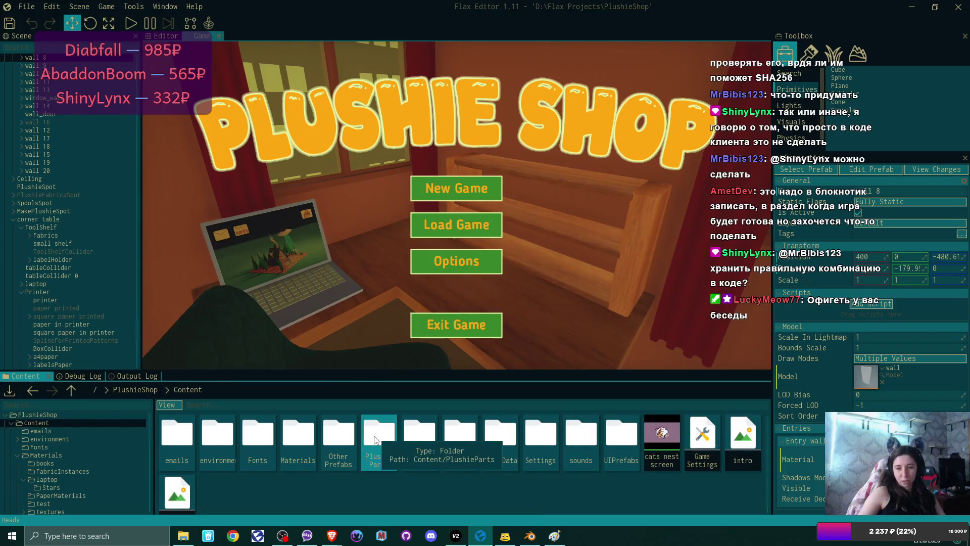
double_click(364, 431)
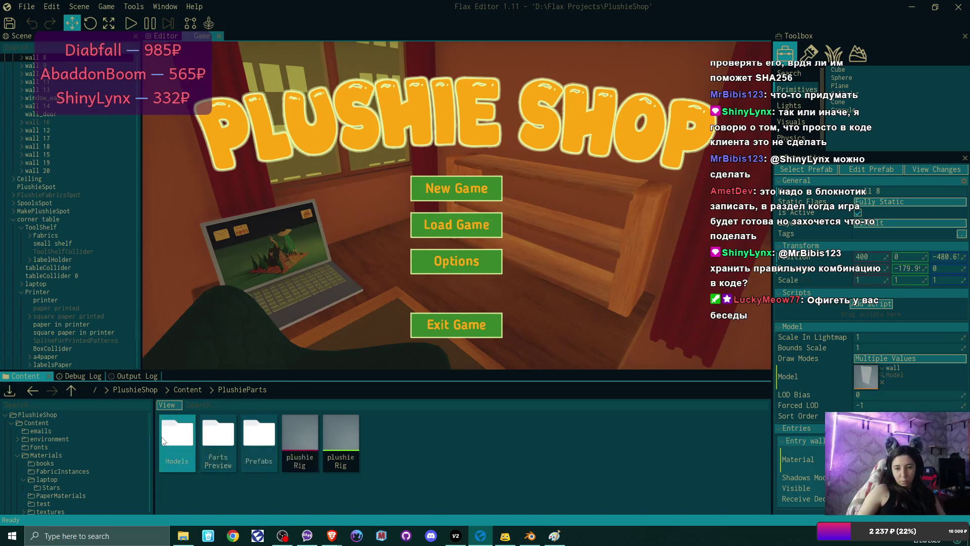
double_click(177, 437)
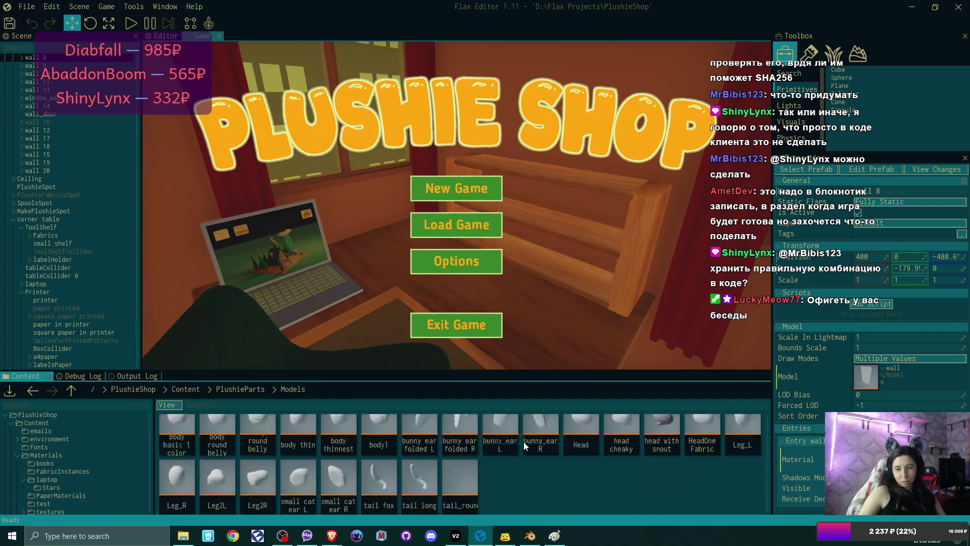
scroll(540, 486, down, 1)
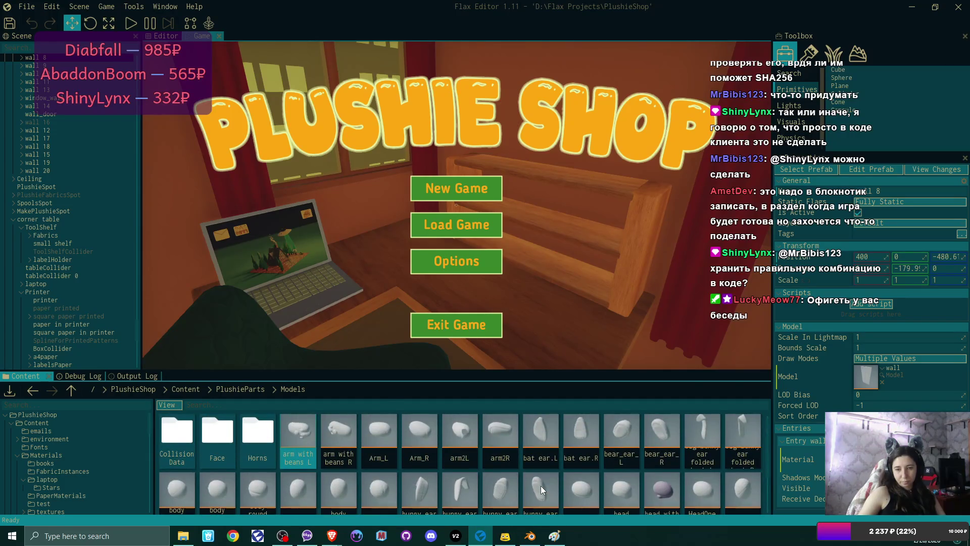
scroll(540, 486, down, 2)
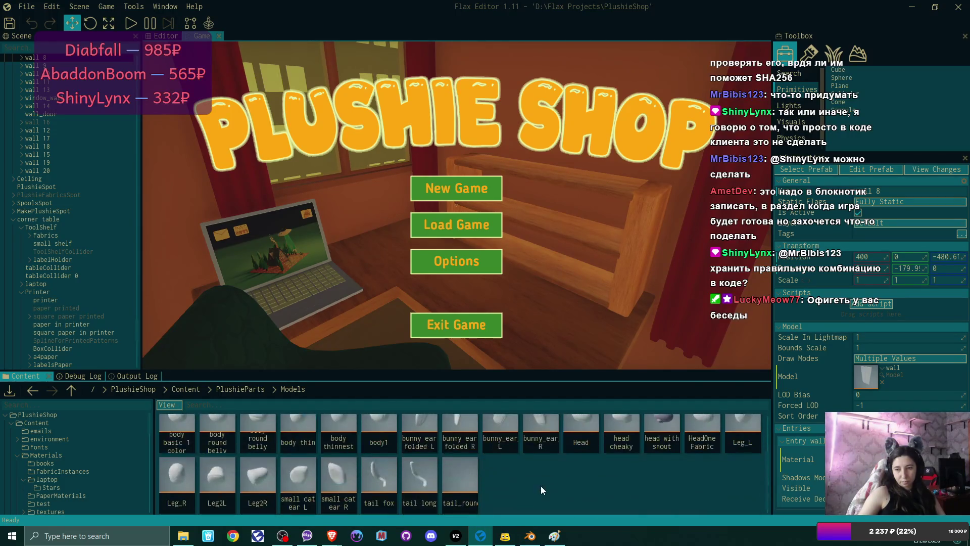
Create a Tails folder in Models and select the three tail models
right_click(534, 479)
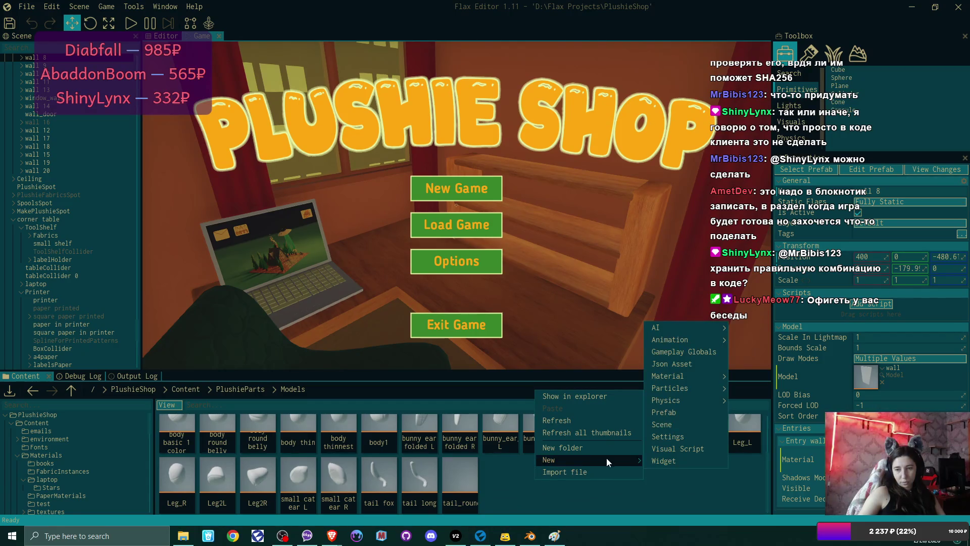
click(627, 449)
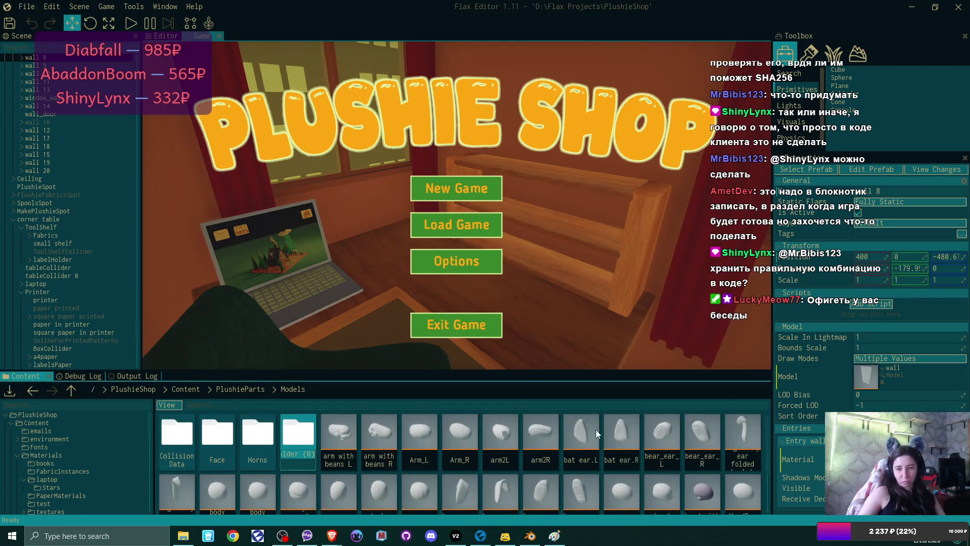
text(Tails)
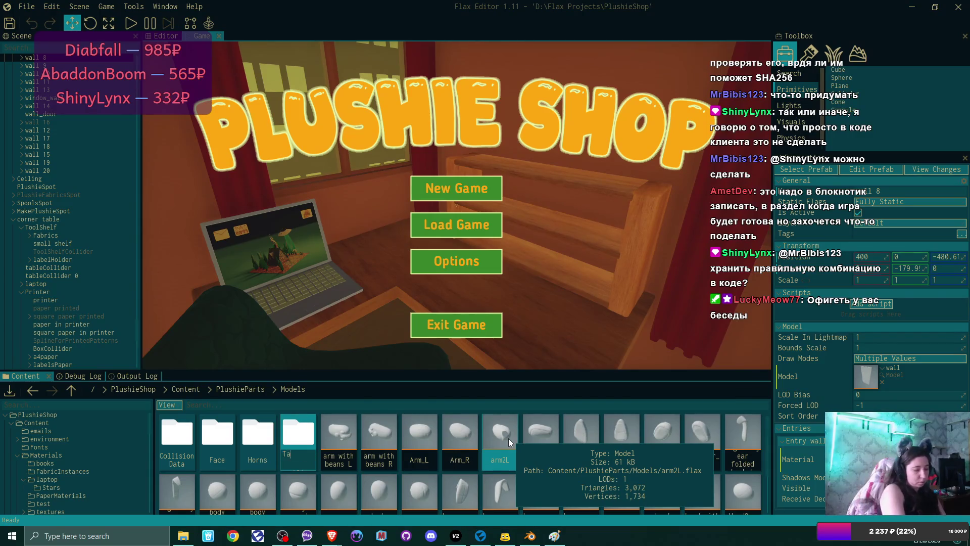
key(Return)
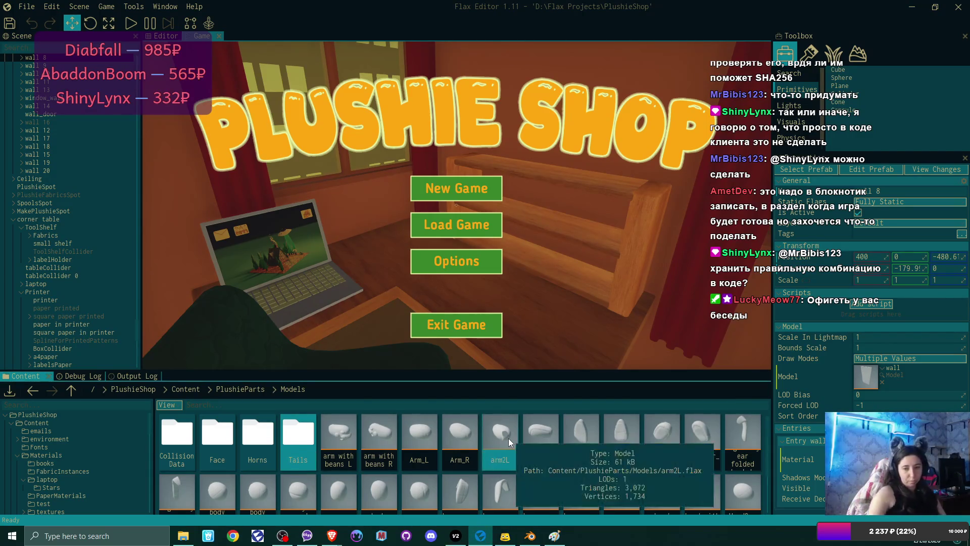
scroll(651, 452, down, 1)
scroll(651, 453, down, 2)
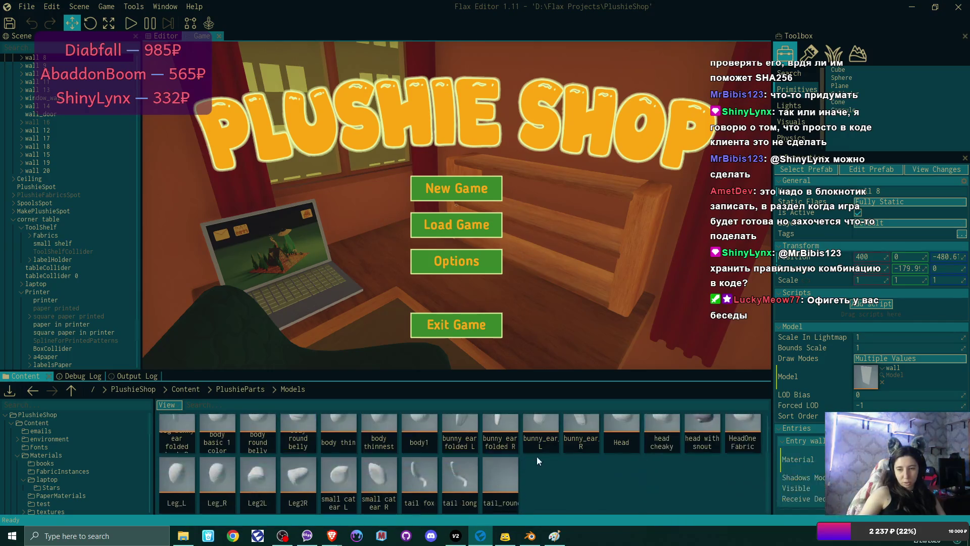
shift+click(511, 483)
scroll(542, 481, up, 2)
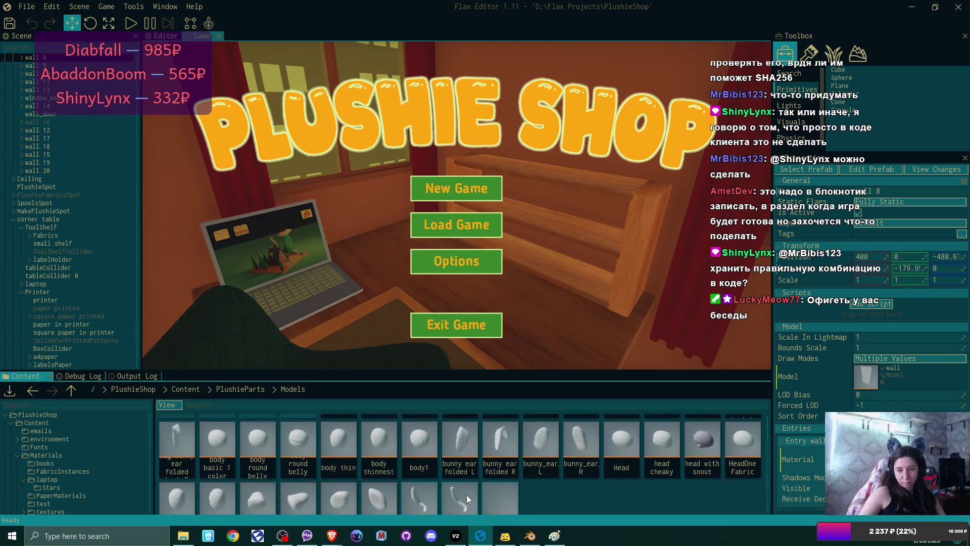
scroll(432, 512, up, 1)
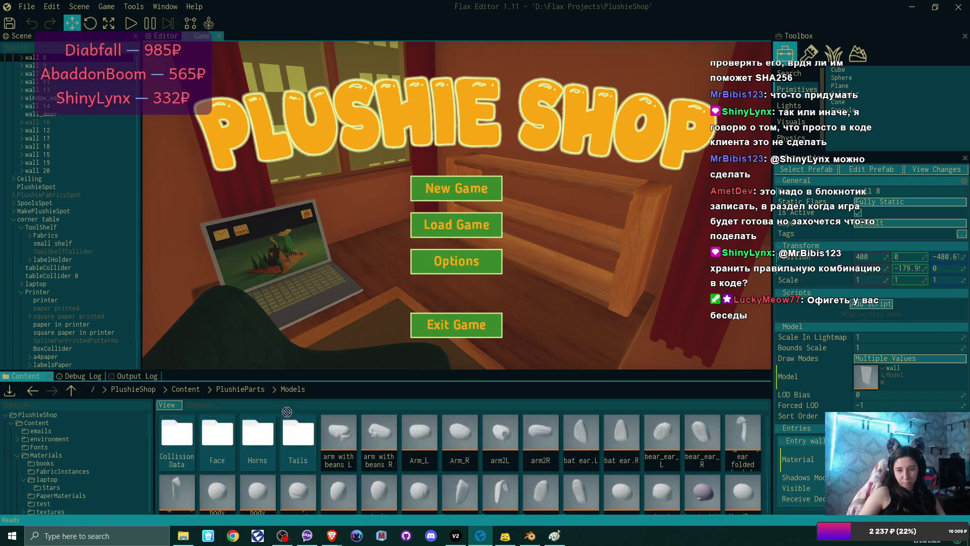
scroll(503, 477, down, 5)
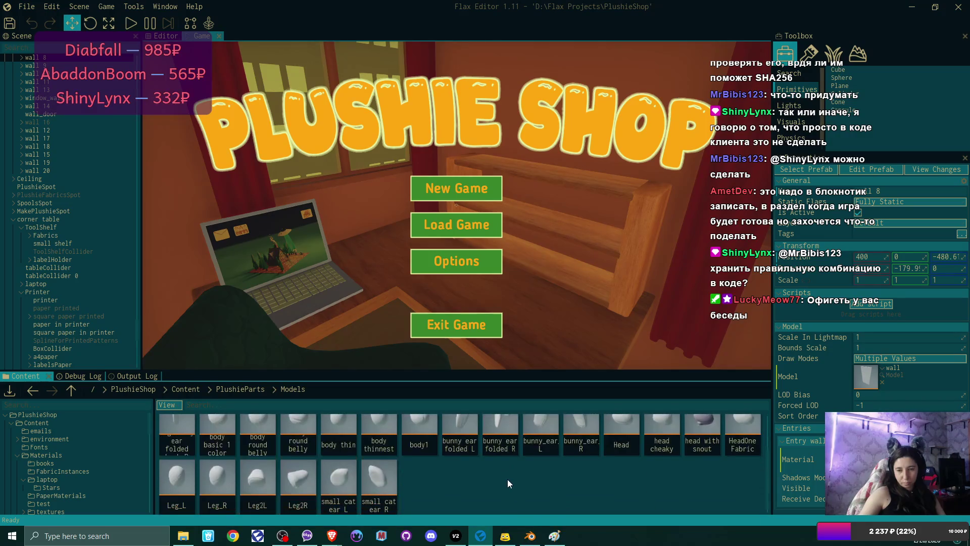
scroll(507, 483, up, 5)
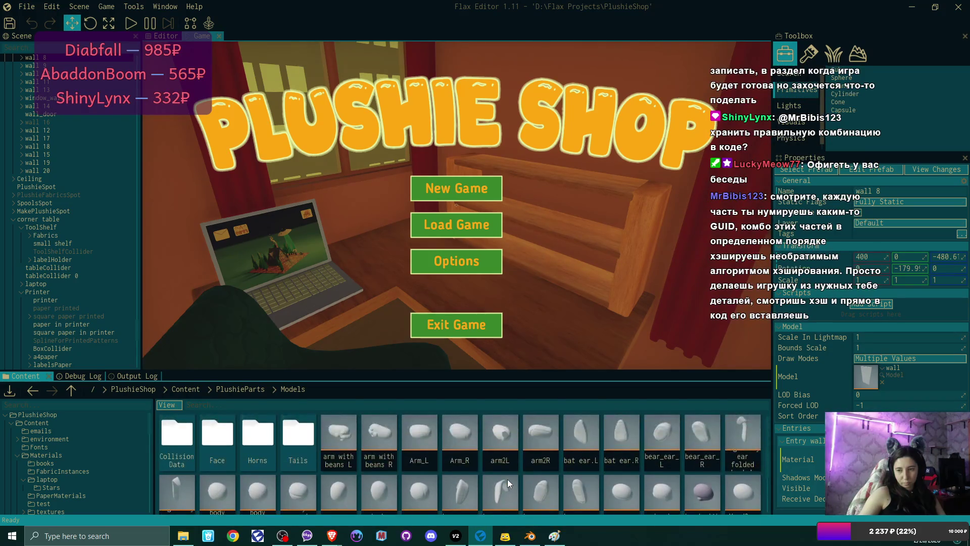
scroll(508, 479, down, 5)
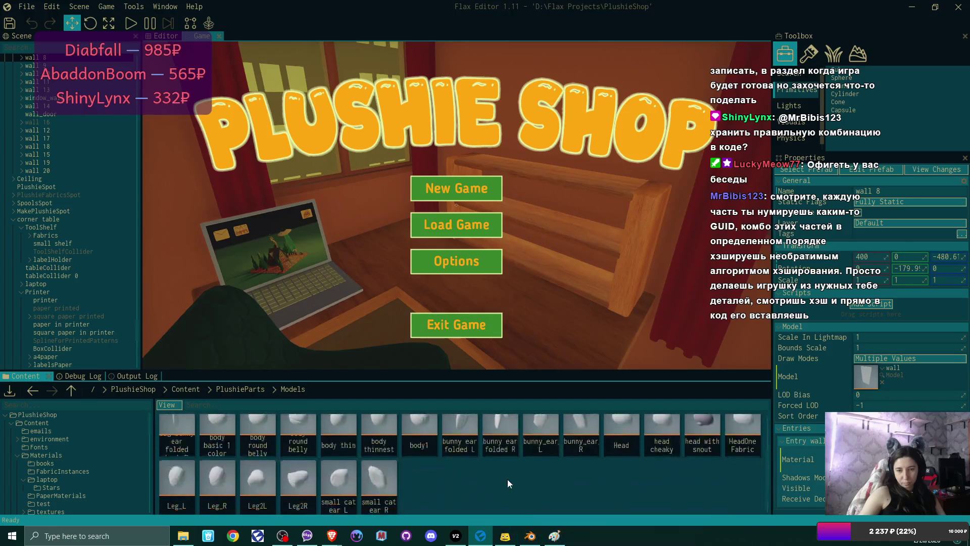
Create another new folder in Models named Heads
right_click(429, 476)
click(508, 448)
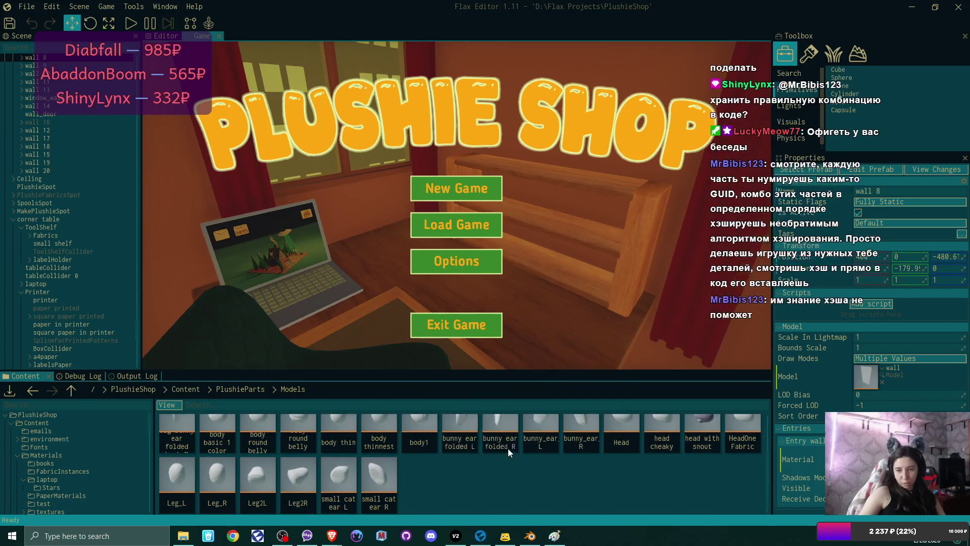
text(Heads)
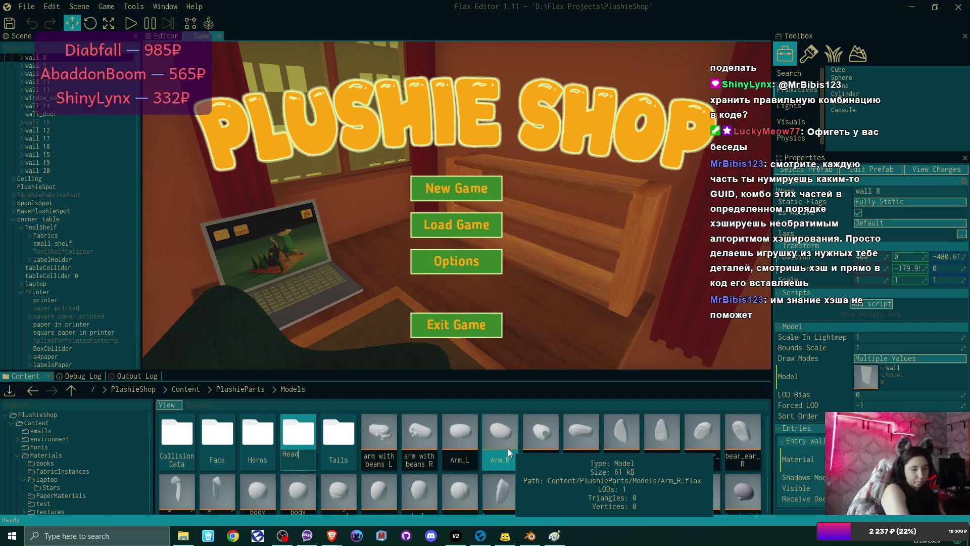
key(Return)
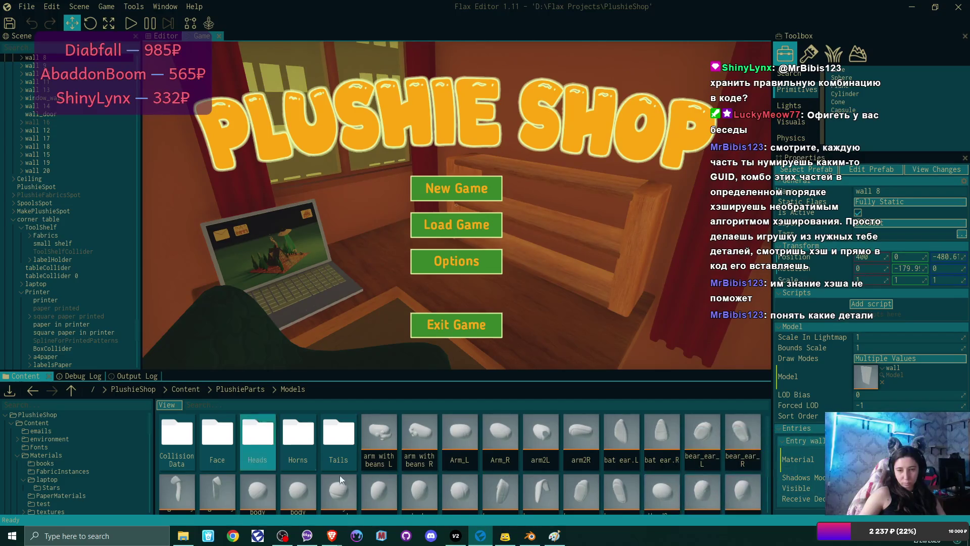
scroll(635, 475, down, 2)
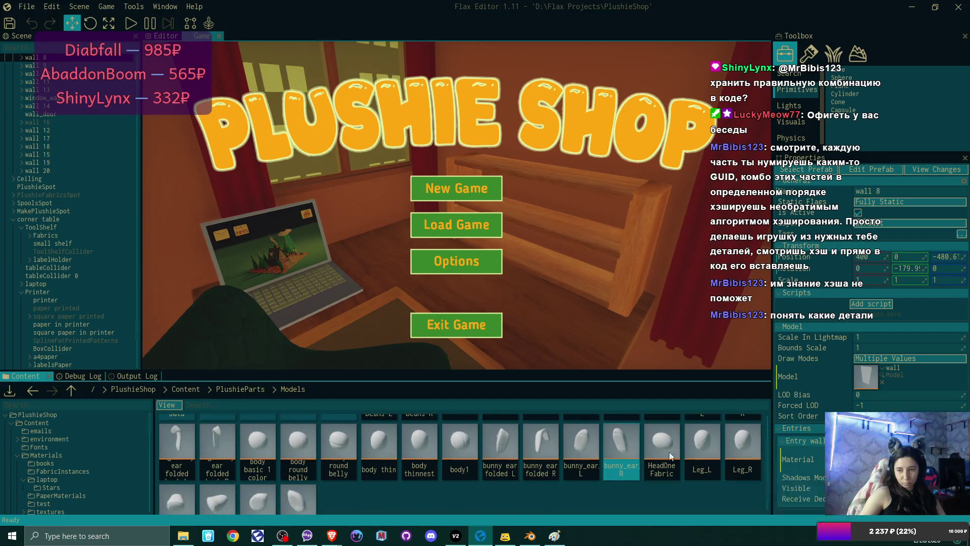
scroll(665, 450, up, 2)
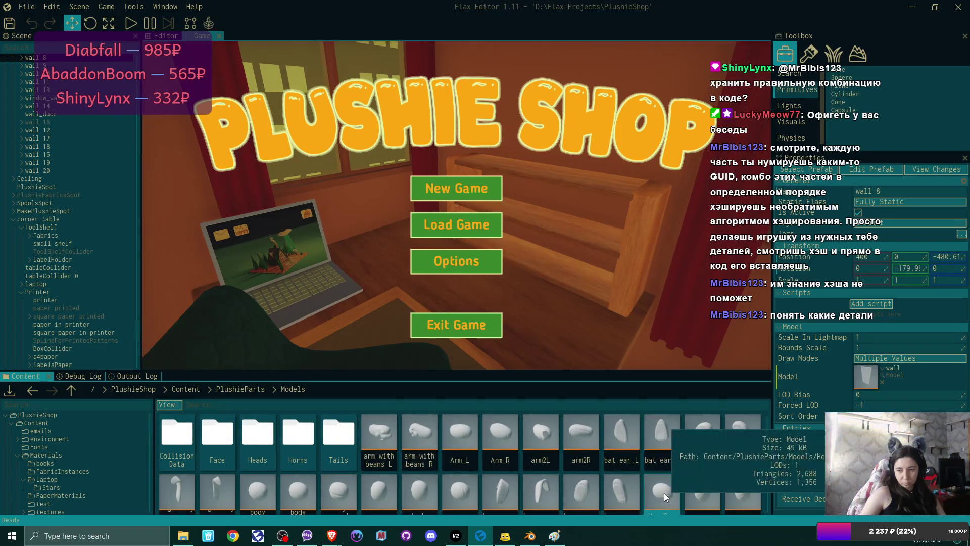
mouse_move(669, 491)
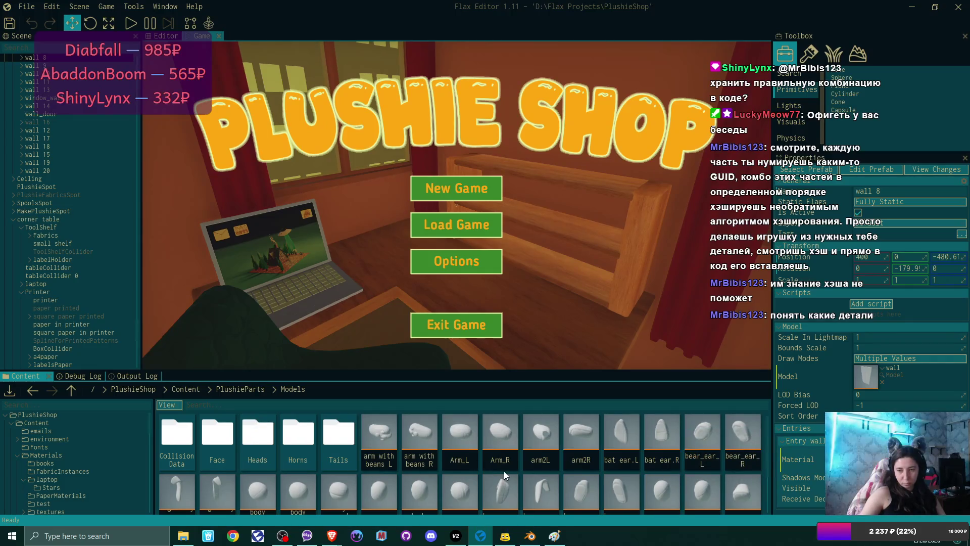
scroll(504, 471, down, 5)
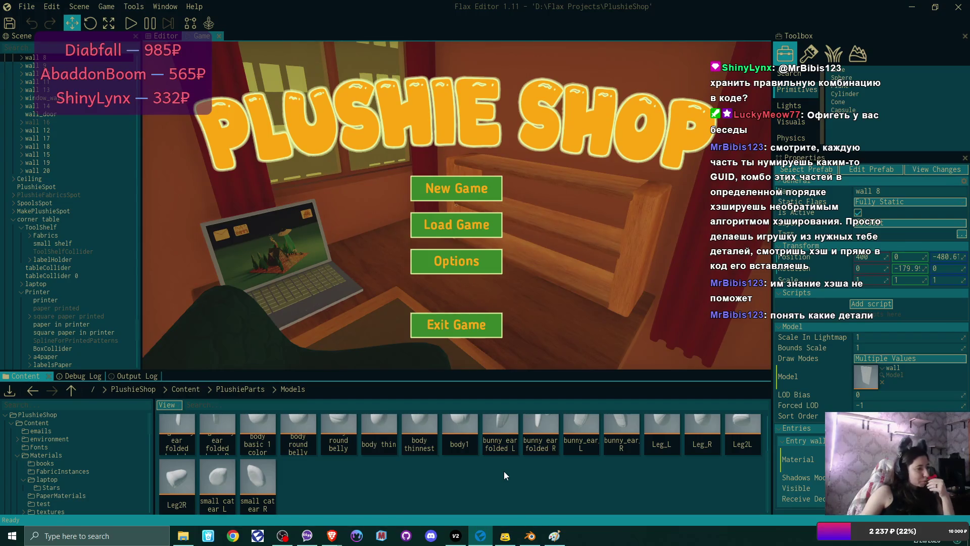
mouse_move(403, 435)
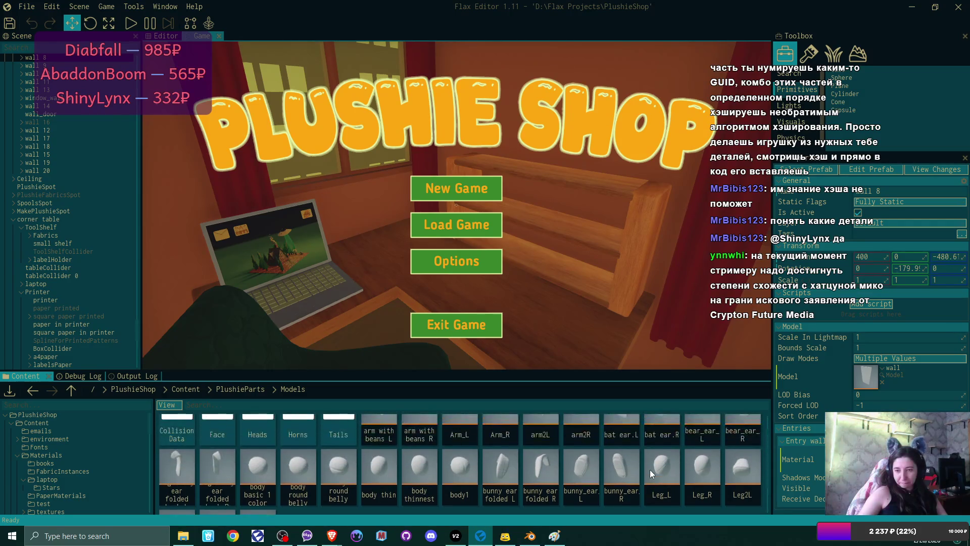
right_click(429, 483)
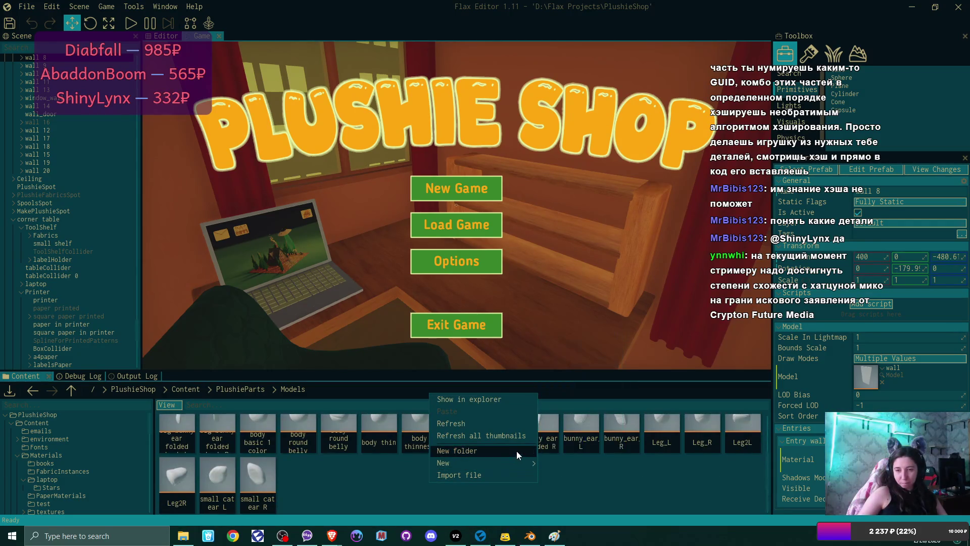
Create a new folder named Ears in Models
click(516, 451)
text(Ears)
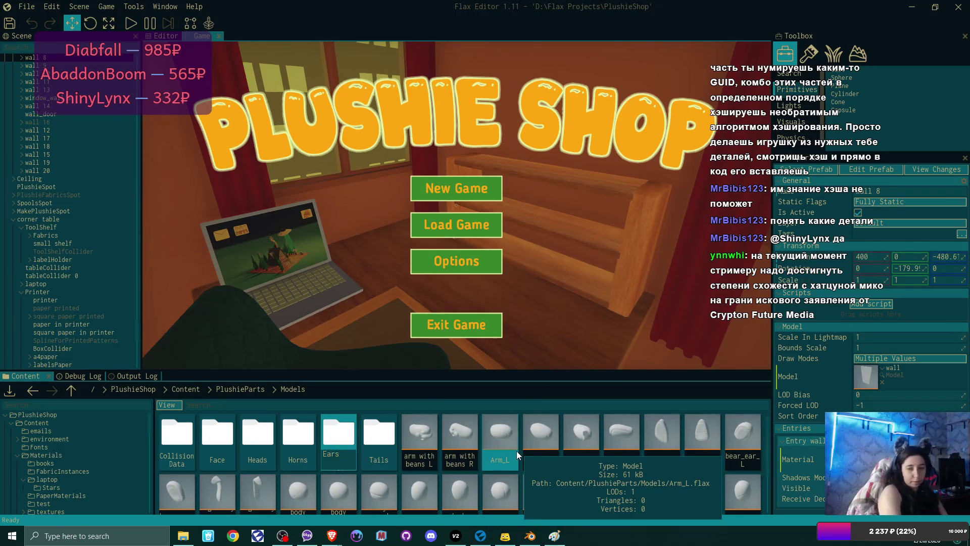
key(Return)
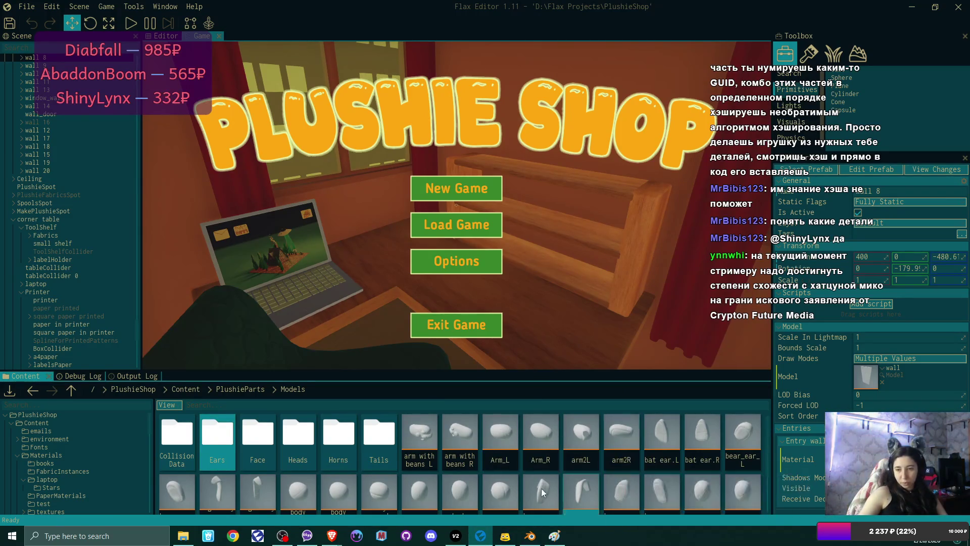
Move the bunny folded ear, bear_ear_R and bear_ear_L models into the Ears folder
click(540, 488)
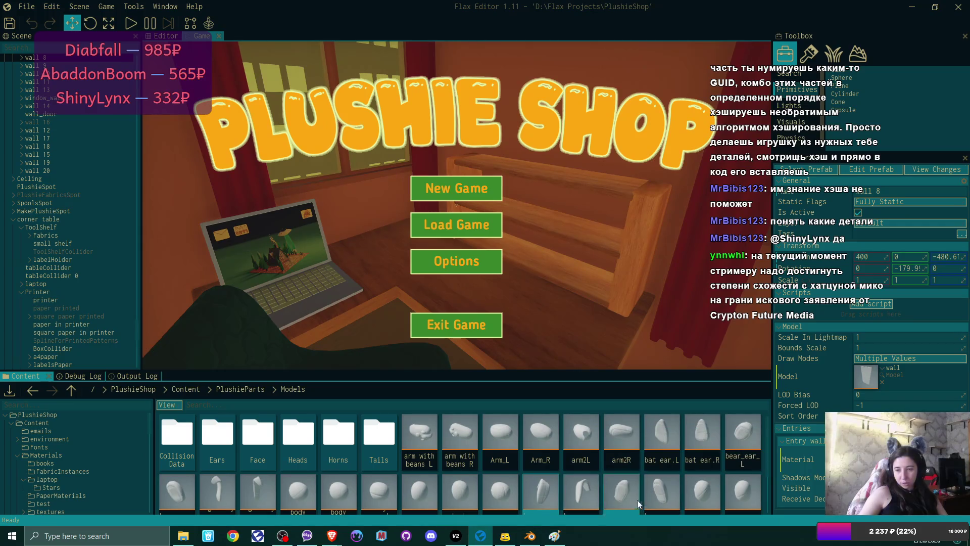
scroll(755, 489, down, 1)
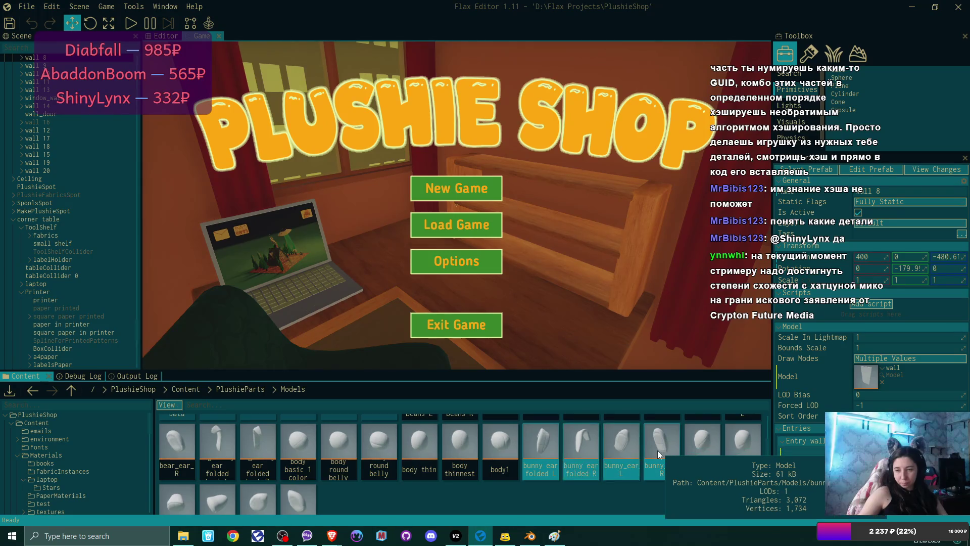
scroll(657, 450, up, 1)
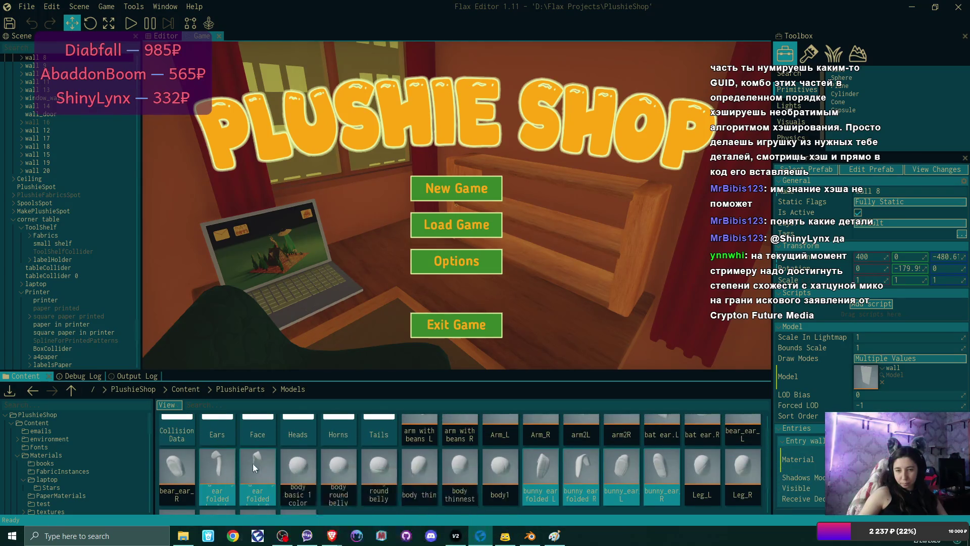
scroll(255, 467, up, 1)
drag(260, 491, 220, 440)
scroll(677, 463, down, 1)
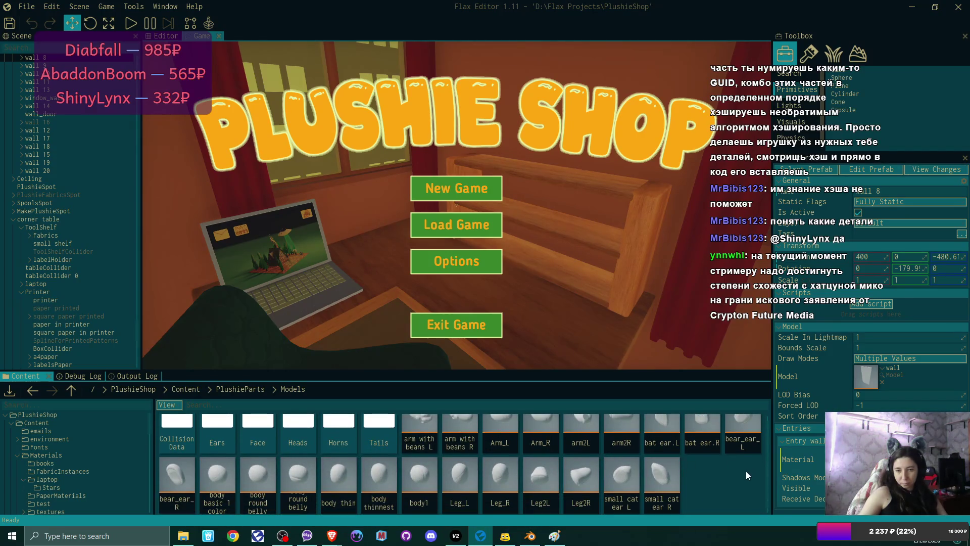
drag(166, 465, 218, 424)
mouse_move(757, 435)
mouse_down()
mouse_move(640, 464)
mouse_move(216, 438)
mouse_up()
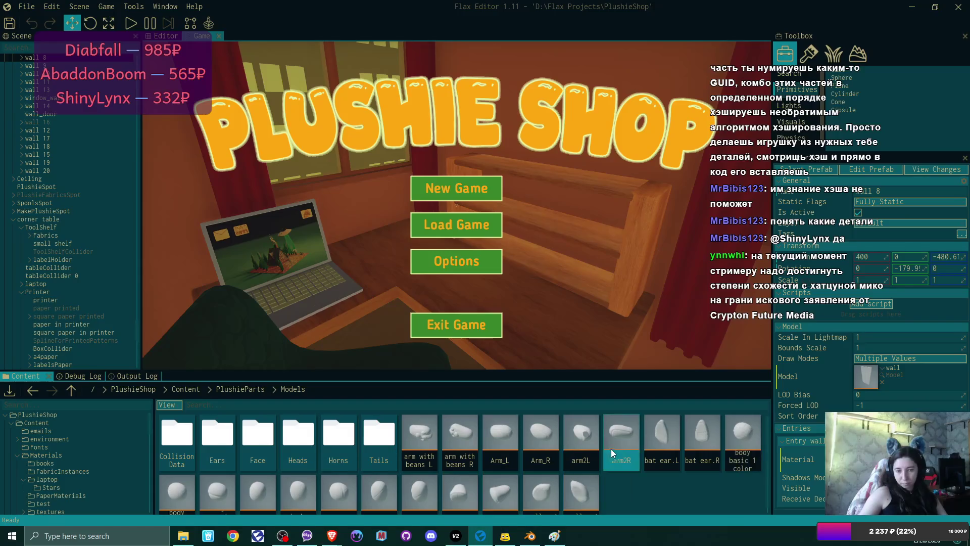
click(662, 461)
click(687, 481)
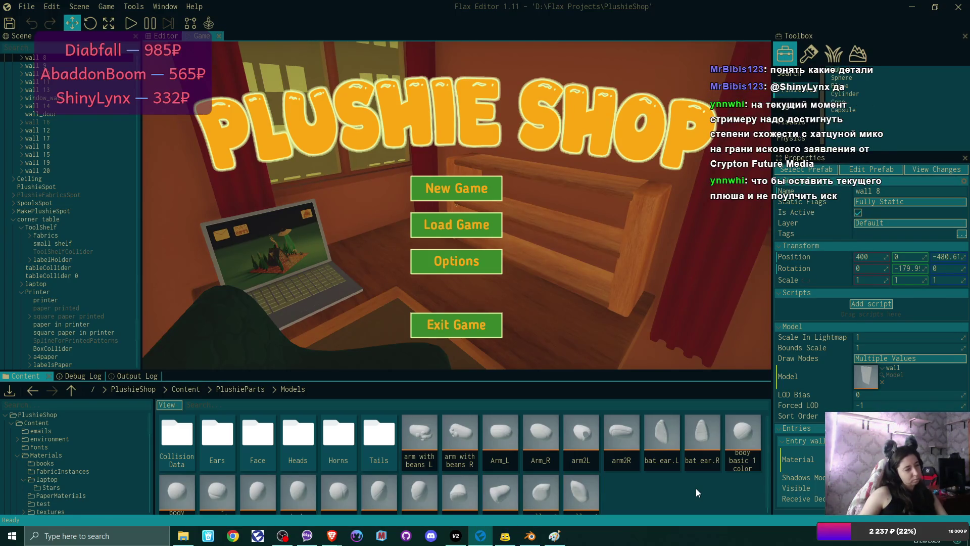
scroll(696, 488, down, 1)
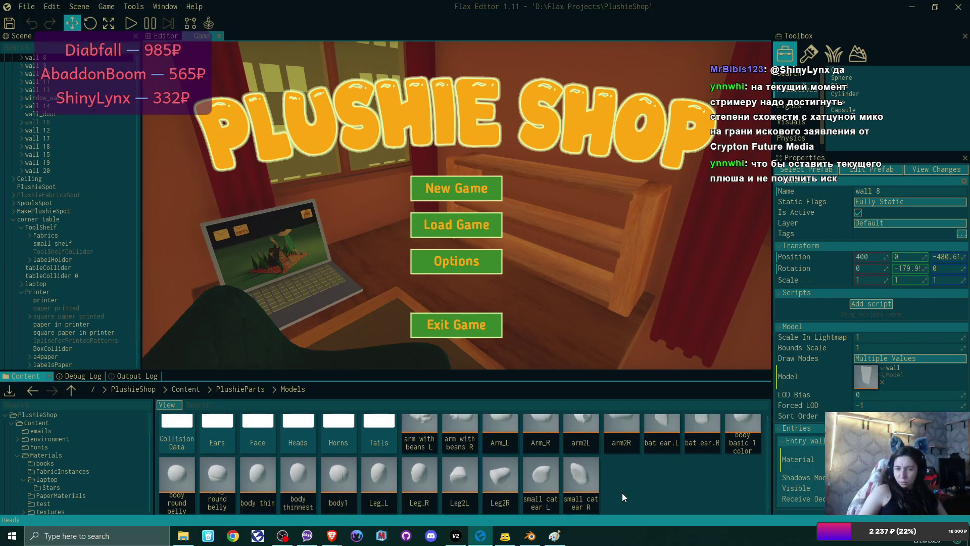
Create a new folder named Bodies in Models
right_click(639, 487)
click(659, 464)
text(Bodie)
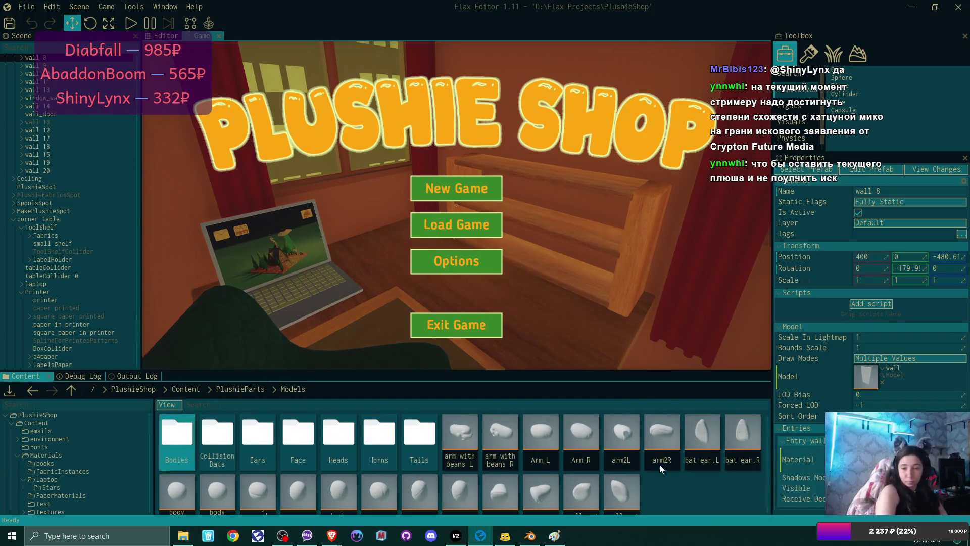
text(s)
key(Return)
scroll(663, 474, down, 1)
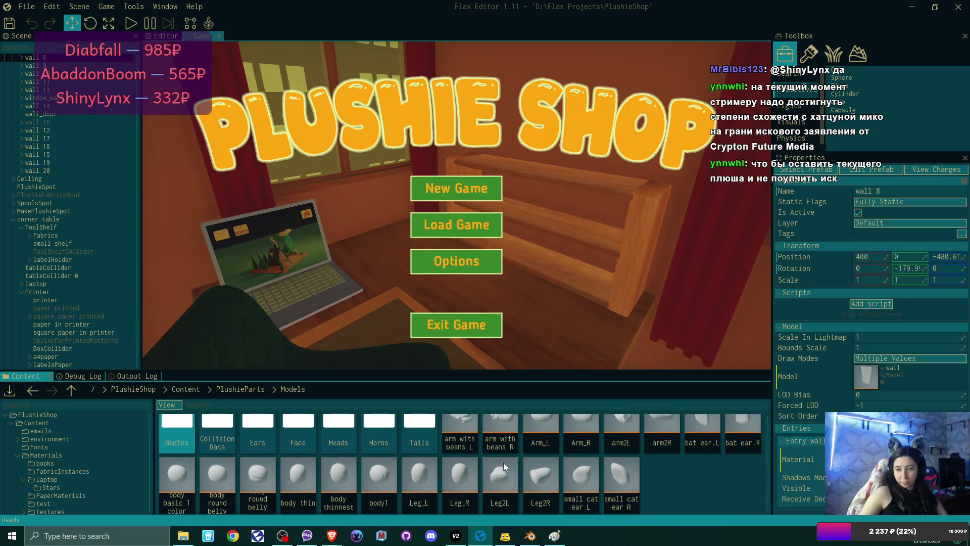
Select the body models and open body round belly for preview
click(379, 474)
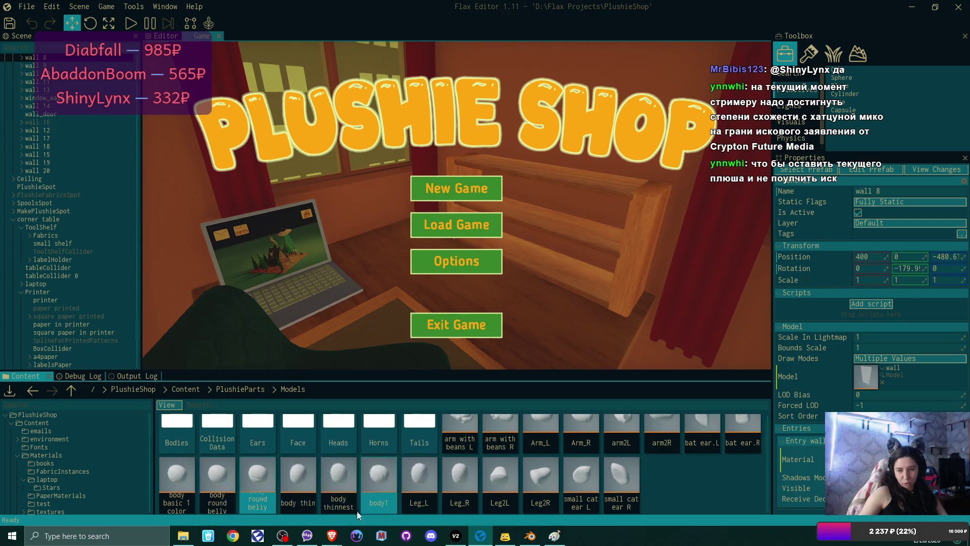
click(376, 509)
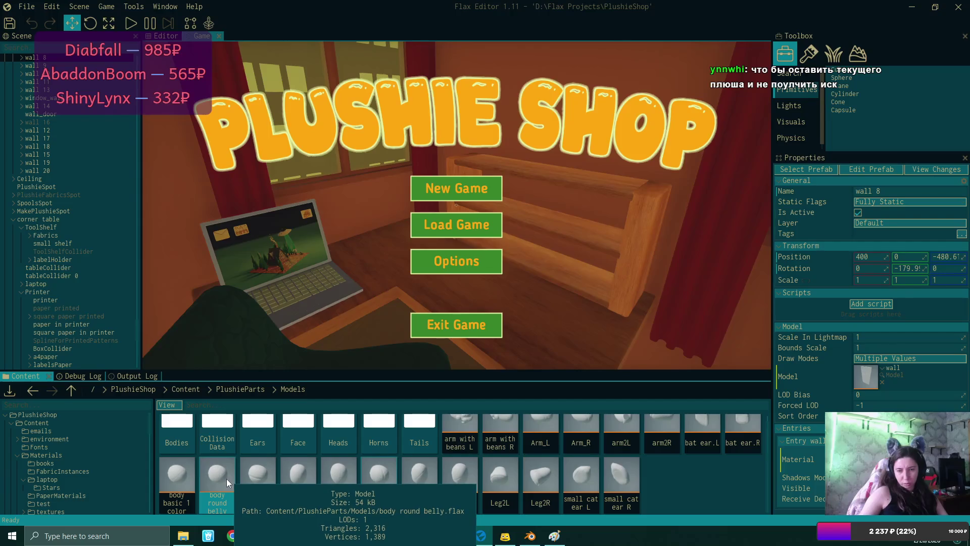
double_click(219, 475)
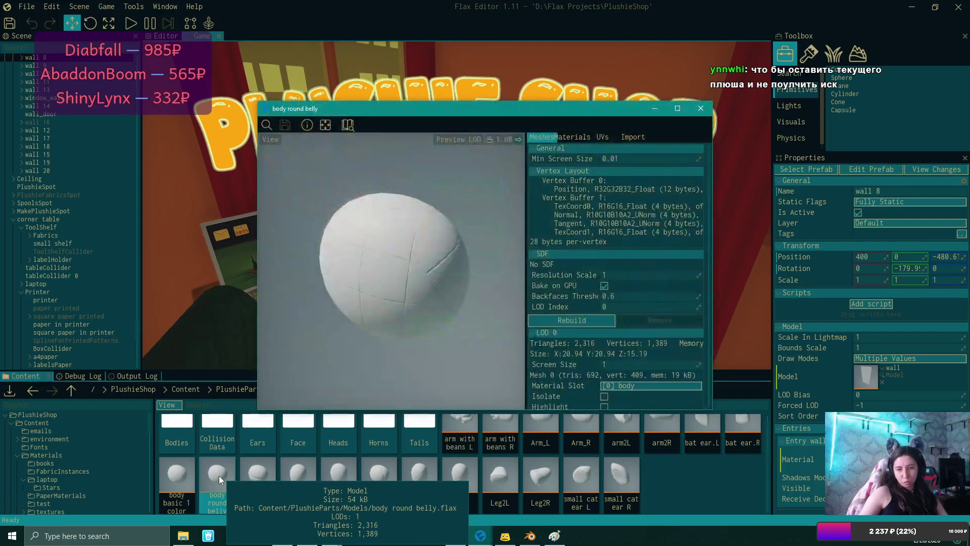
Inspect the body round belly preview, close it, and permanently delete that model
mouse_move(384, 295)
mouse_down()
mouse_move(387, 313)
mouse_move(389, 293)
mouse_move(404, 283)
mouse_up()
click(701, 106)
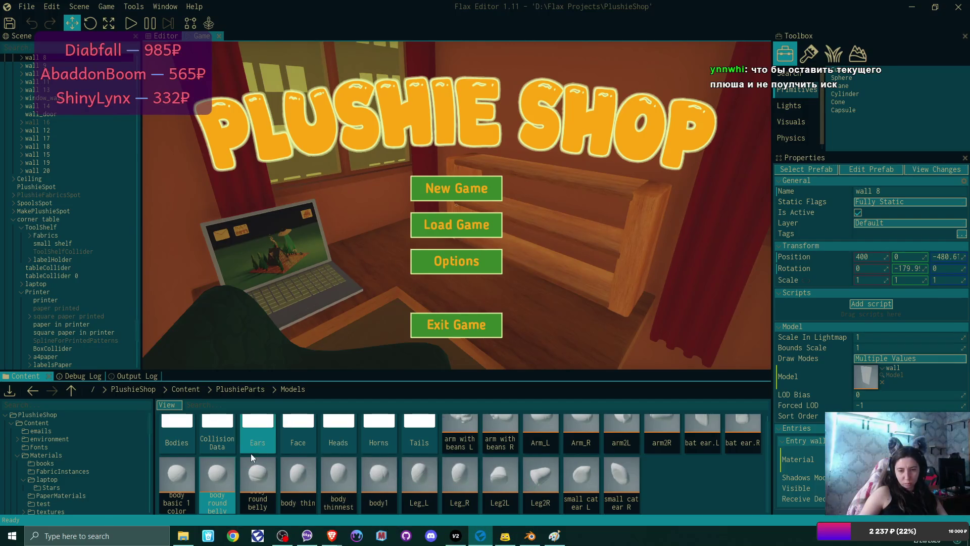
key(Delete)
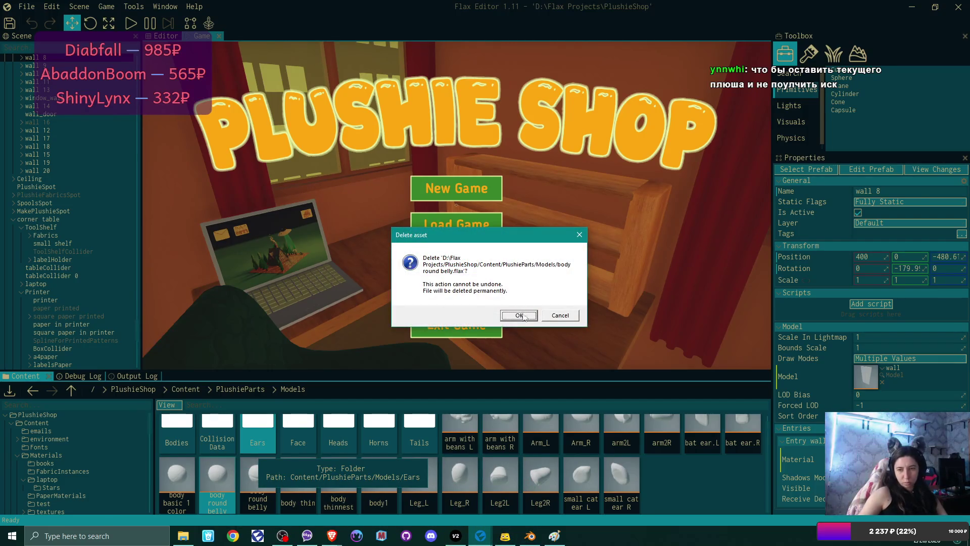
click(519, 316)
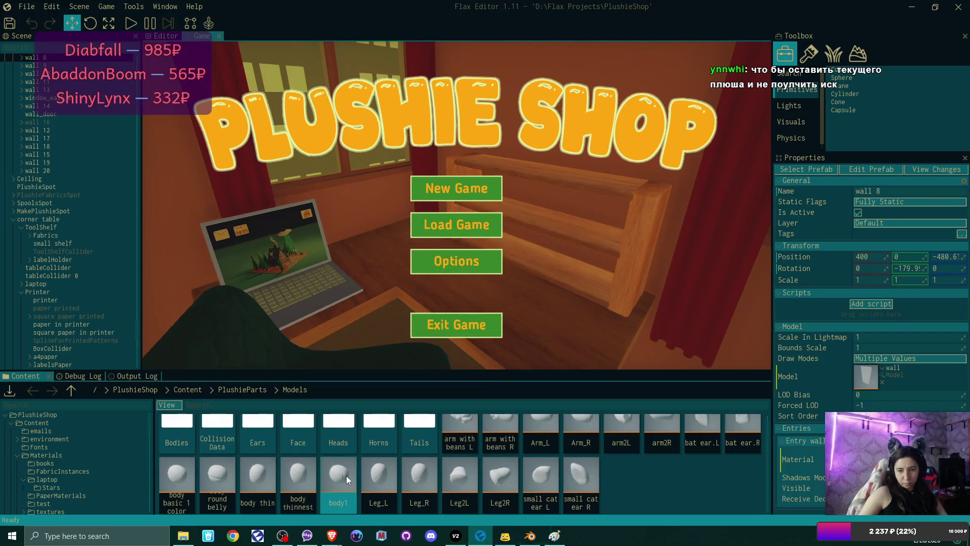
Preview body thinnest, body thin, body round belly and body basic 1 color, ending with body1
double_click(304, 478)
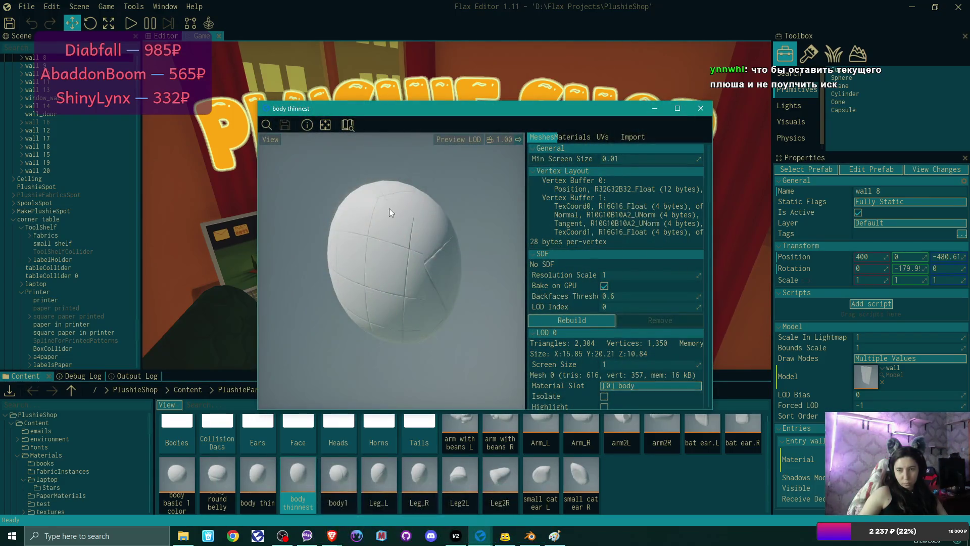
click(700, 108)
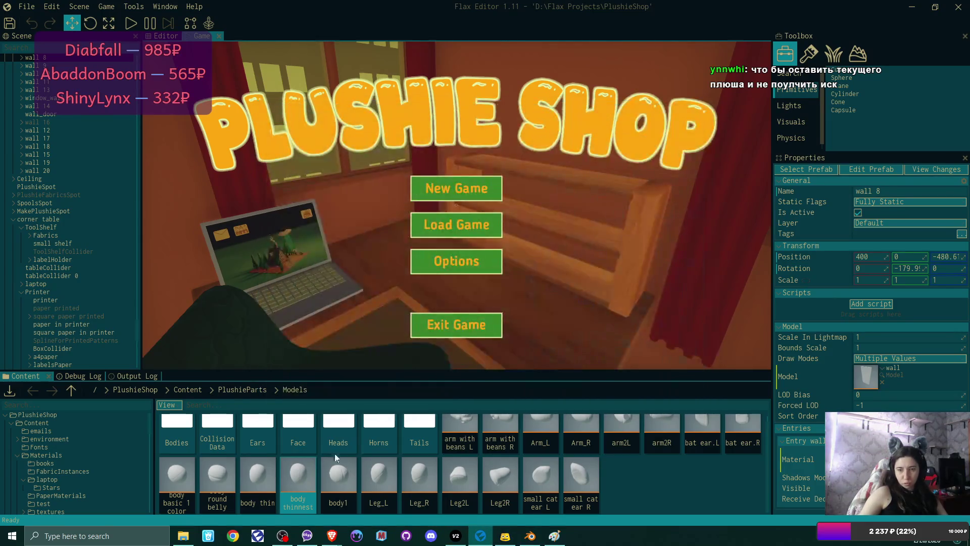
double_click(260, 477)
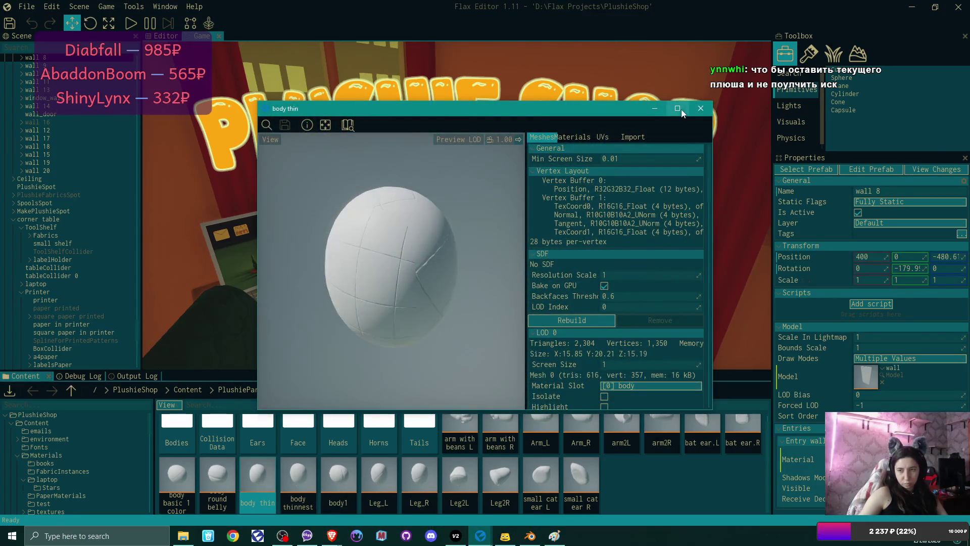
click(700, 110)
double_click(214, 470)
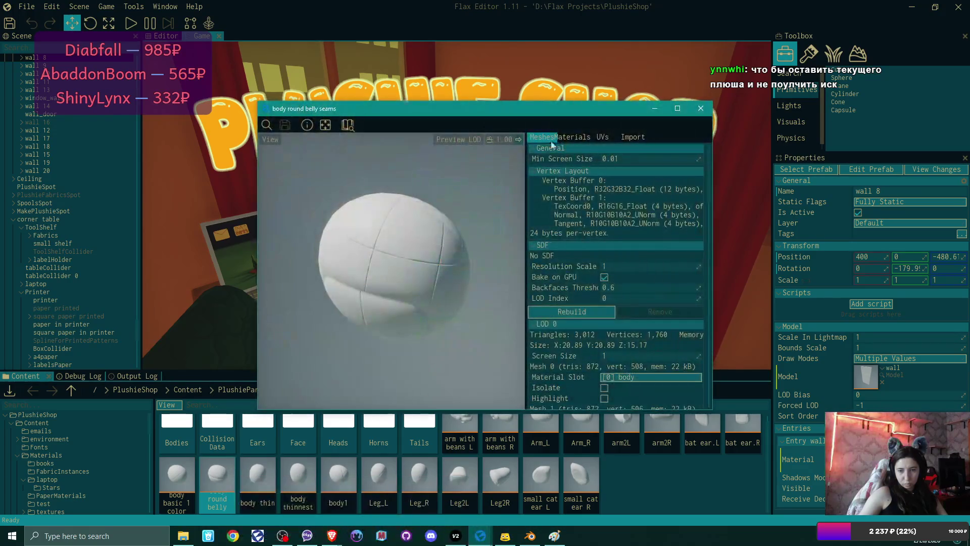
click(700, 106)
double_click(190, 481)
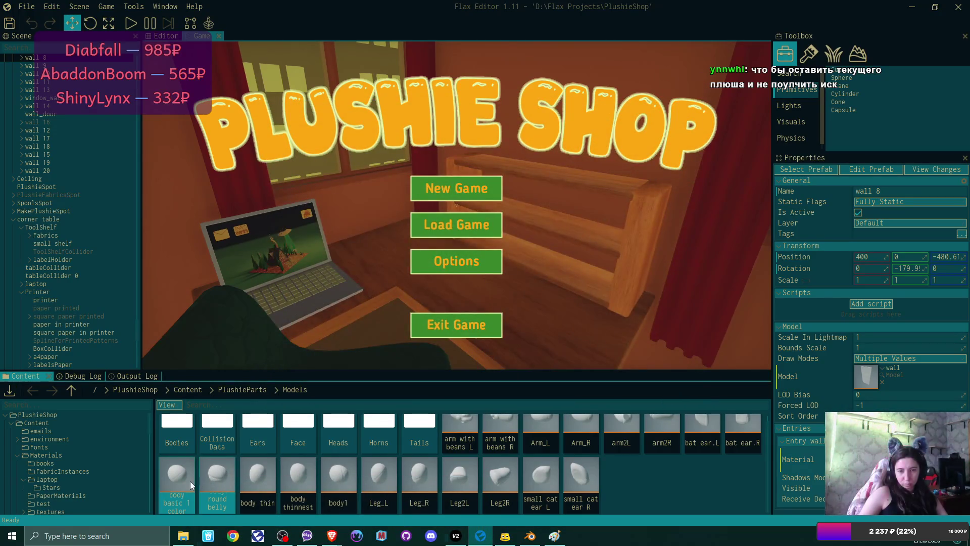
click(701, 108)
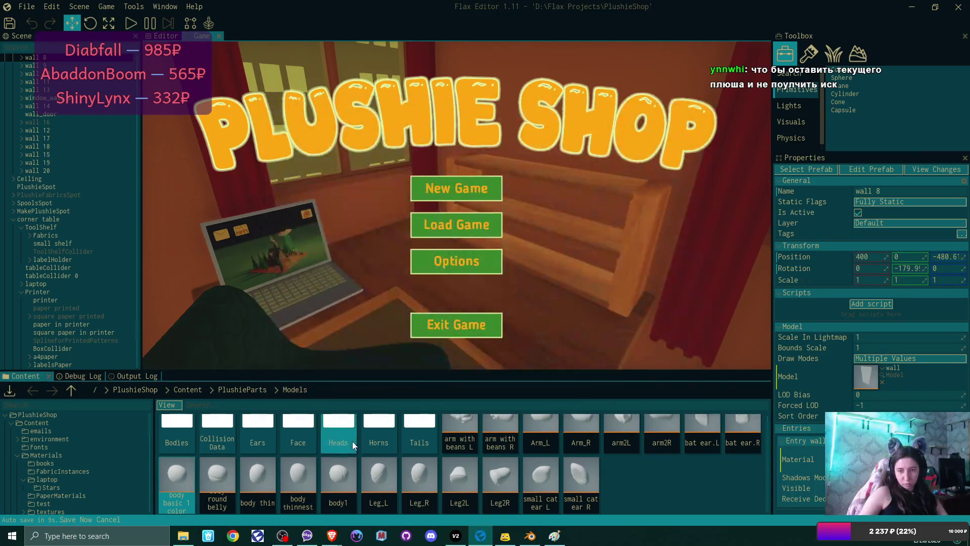
double_click(340, 472)
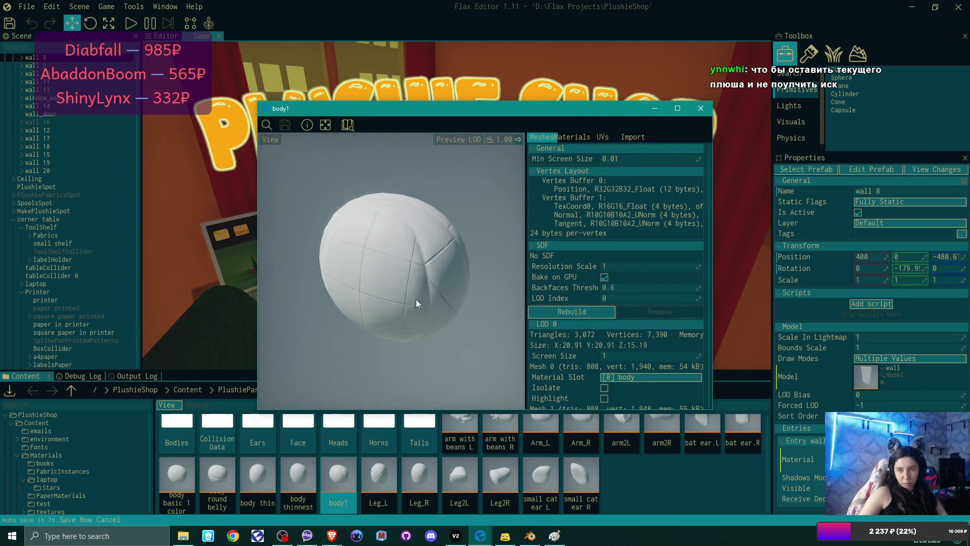
Close the body1 preview and delete bat ear.L, bat ear.R, small cat ear L and R
click(704, 109)
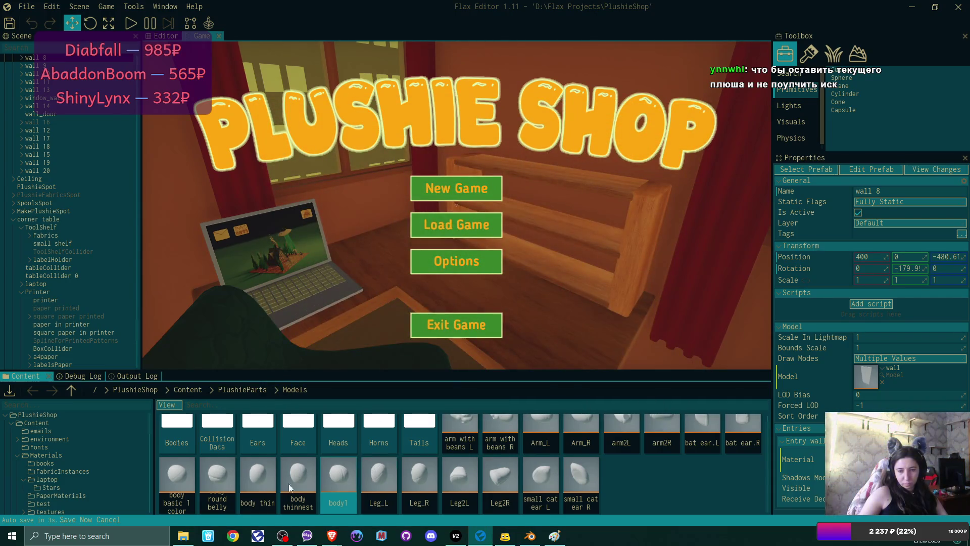
mouse_move(223, 476)
mouse_move(333, 475)
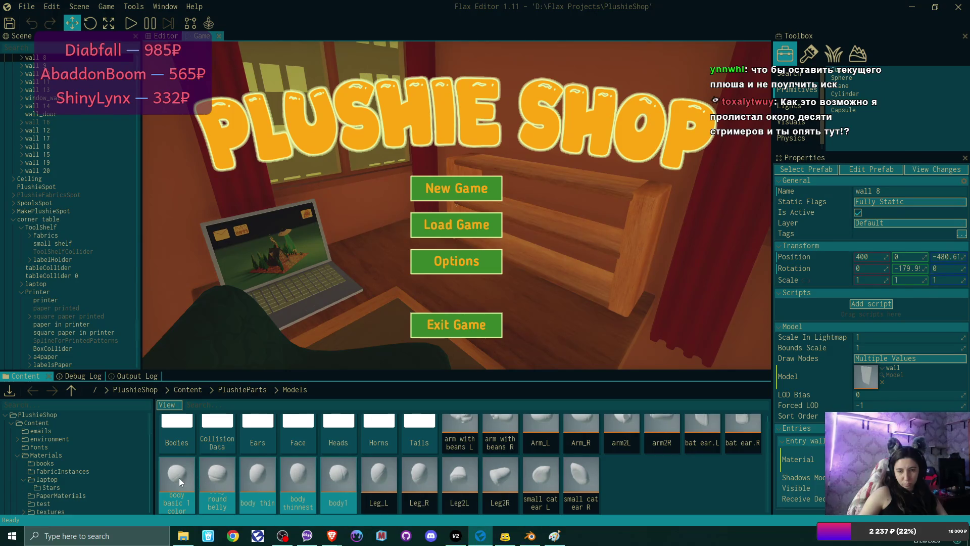
scroll(180, 478, up, 1)
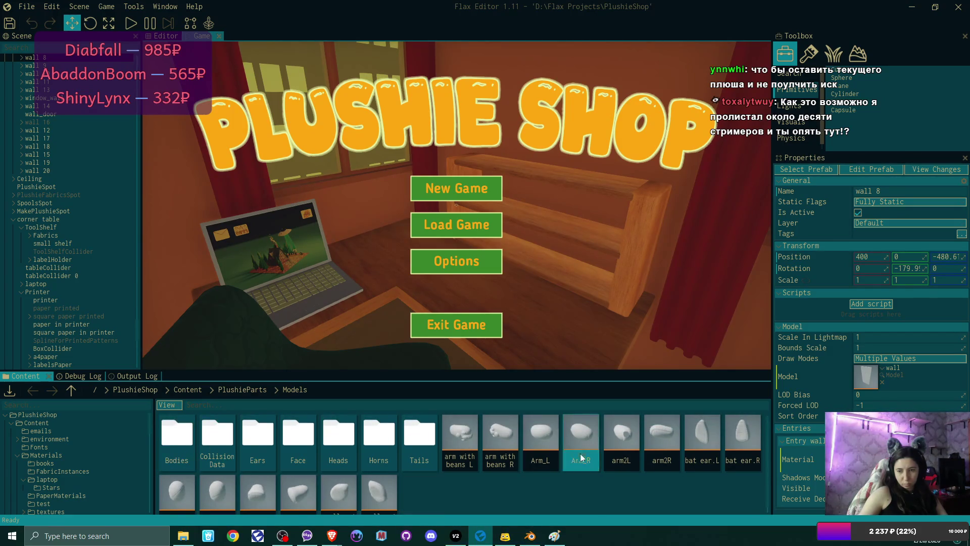
right_click(469, 487)
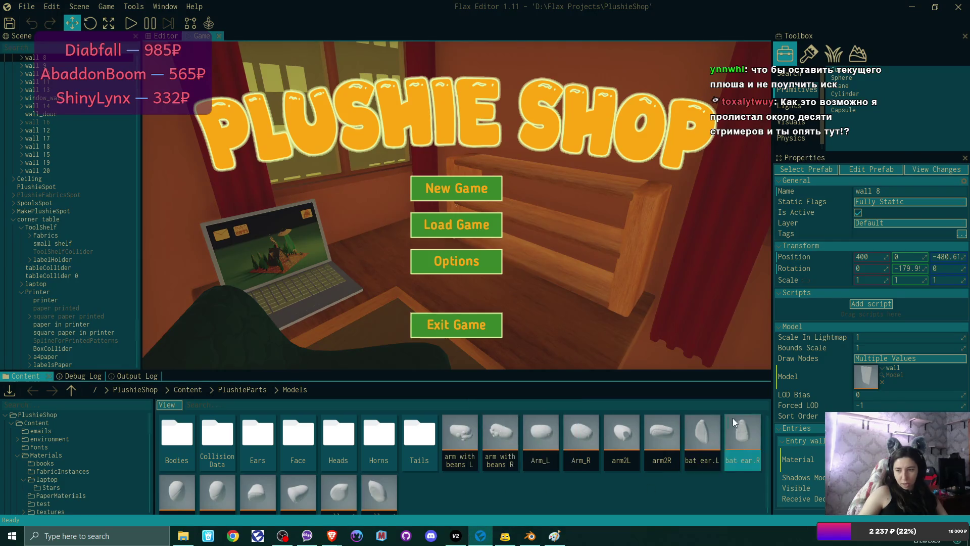
click(711, 432)
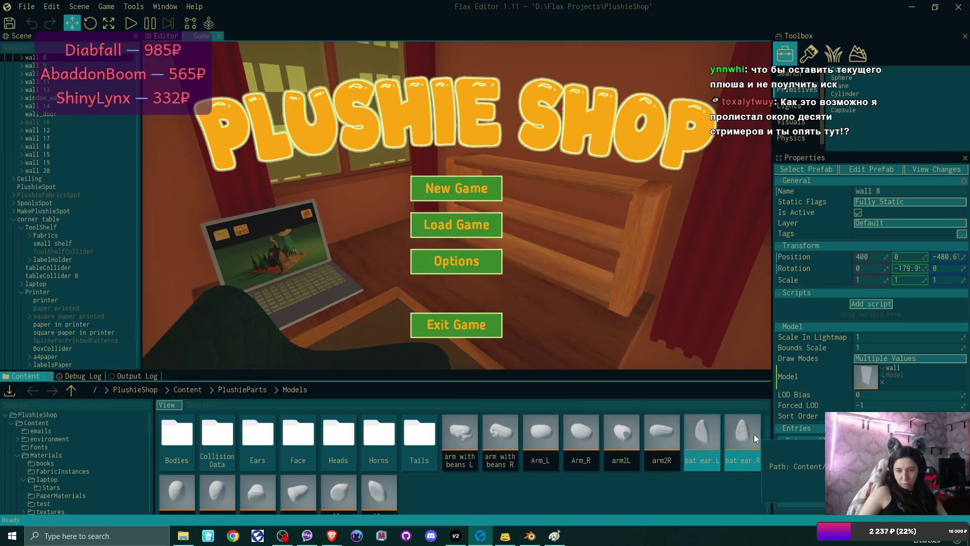
shift+click(345, 482)
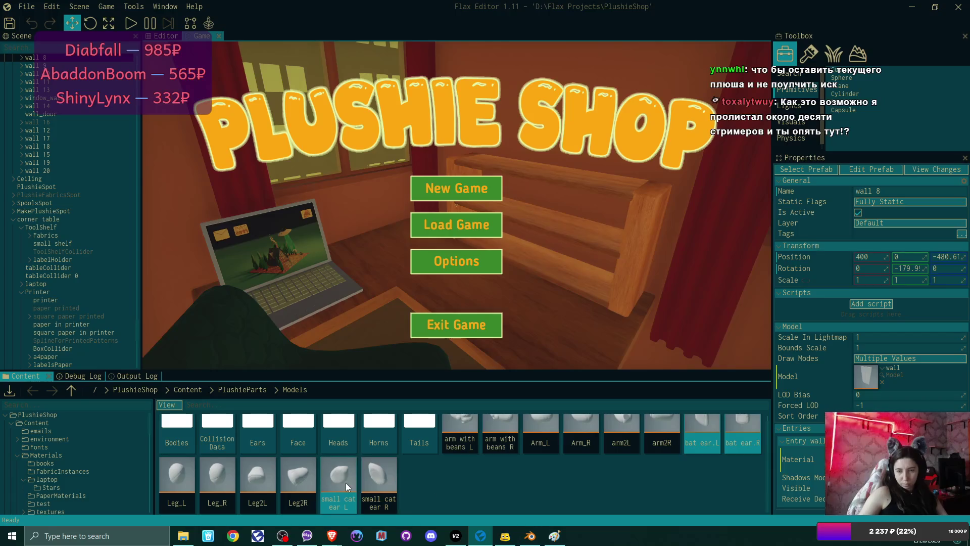
shift+click(743, 433)
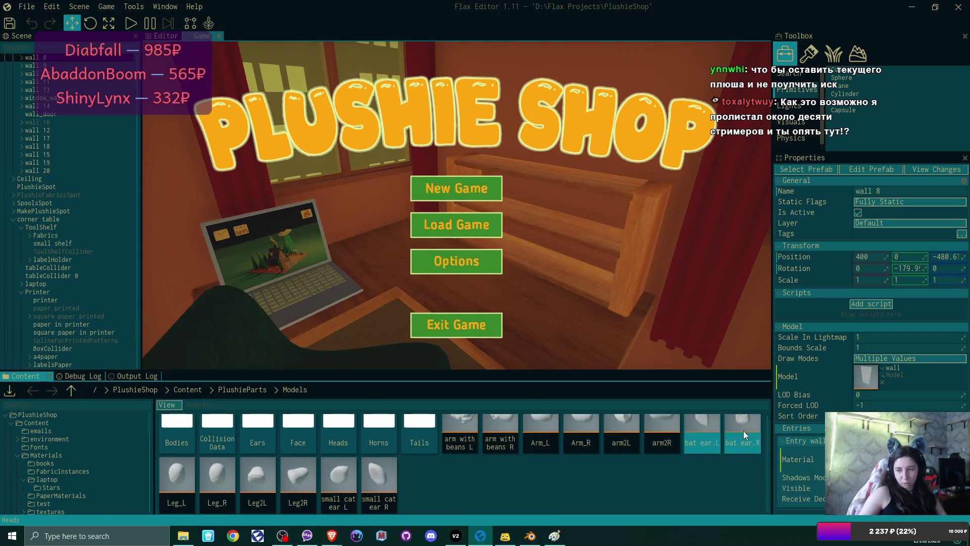
ctrl+click(379, 477)
ctrl+click(339, 477)
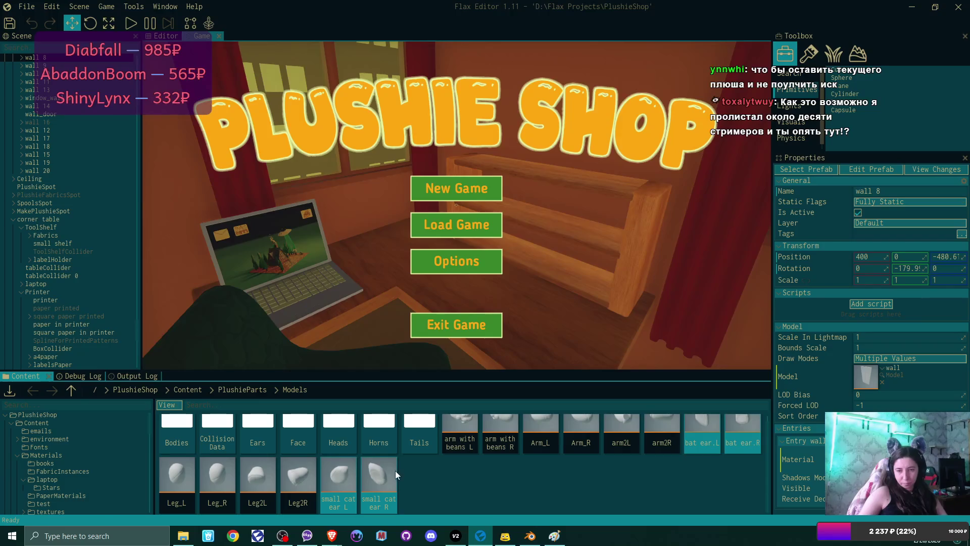
key(Delete)
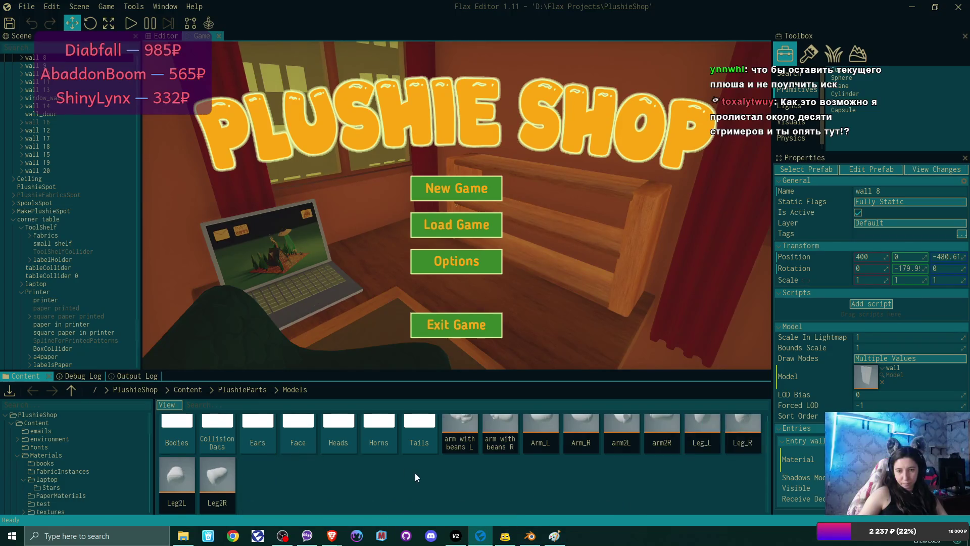
scroll(421, 476, up, 1)
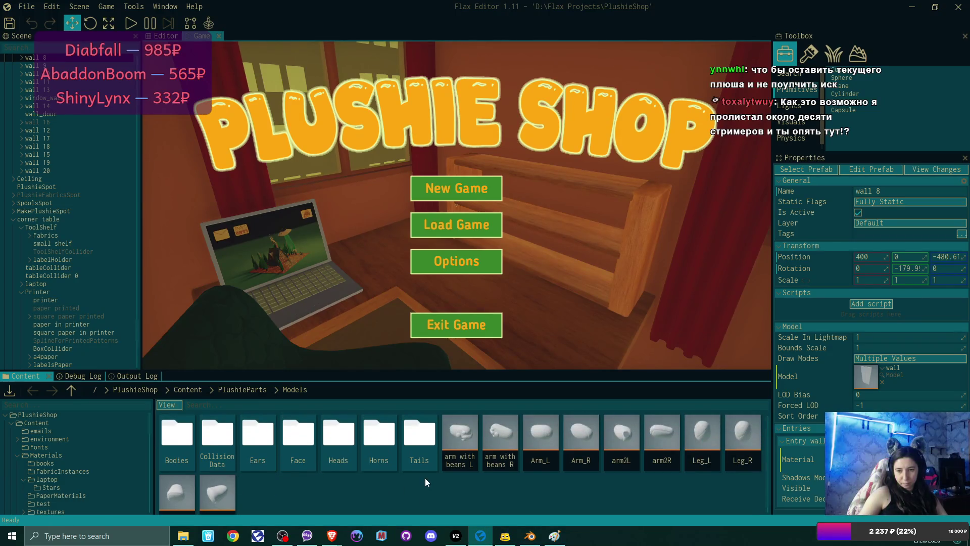
Create an Arms folder in Models and move the arm models into it
right_click(407, 497)
click(484, 468)
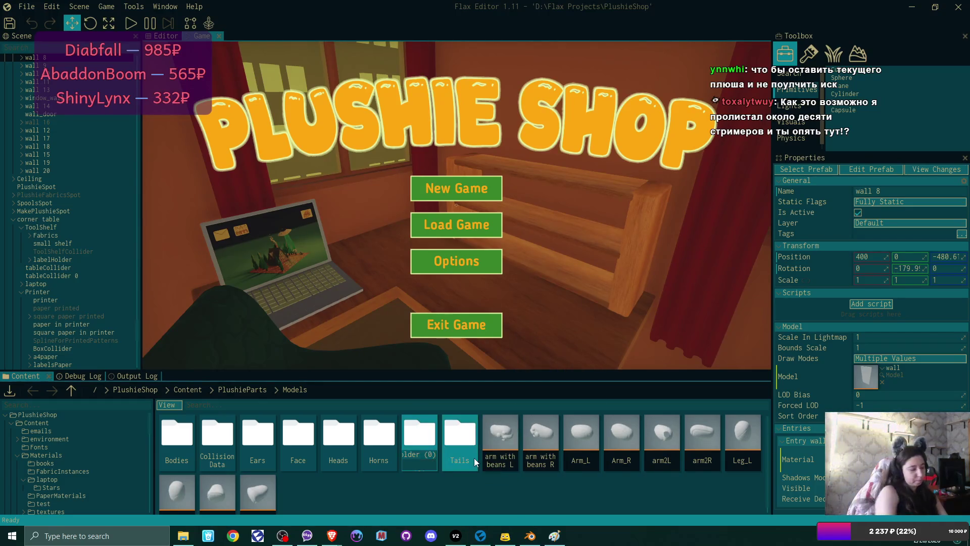
text(A)
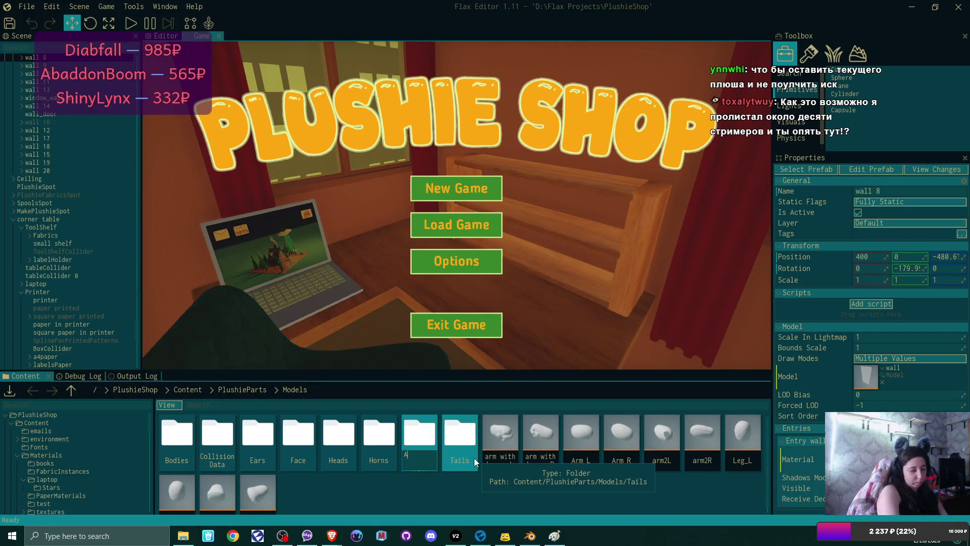
text(rms)
key(Return)
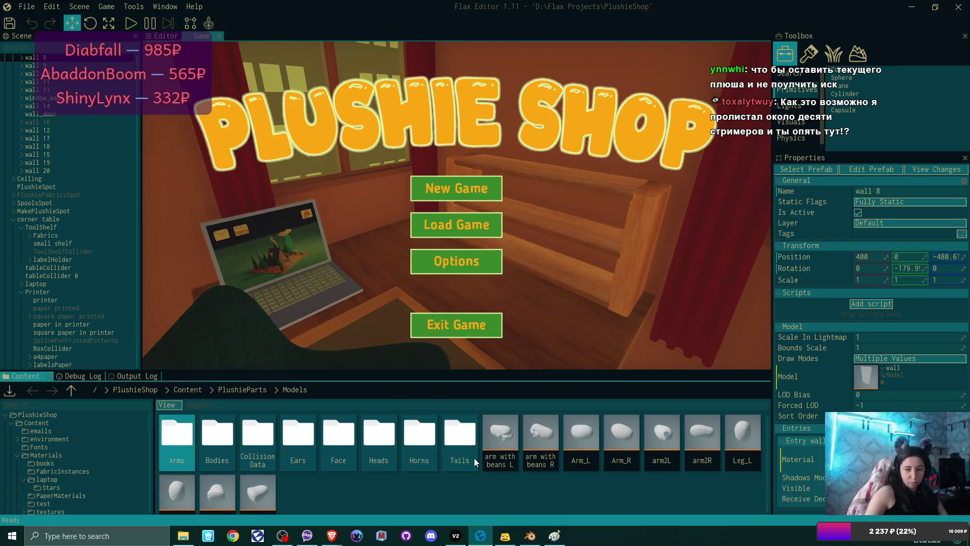
click(512, 444)
shift+click(554, 455)
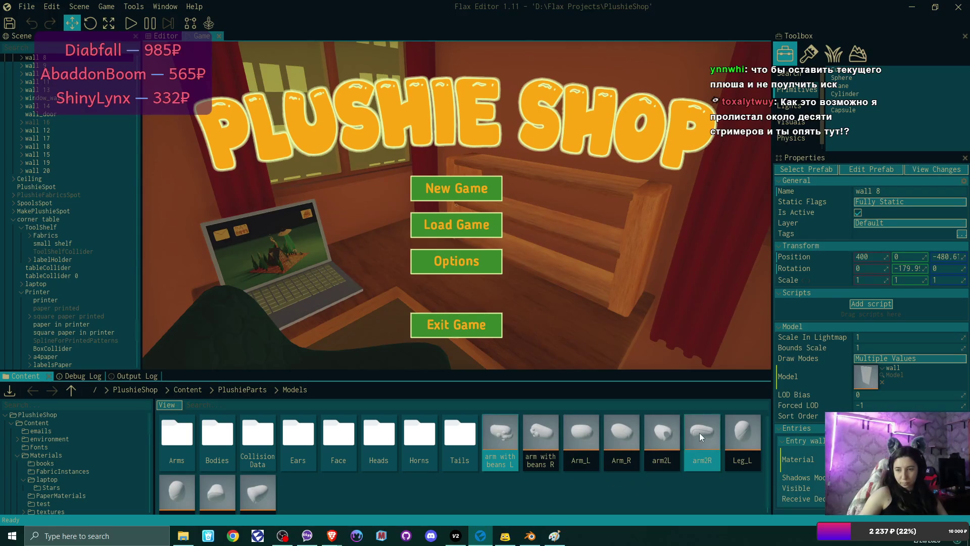
mouse_move(699, 433)
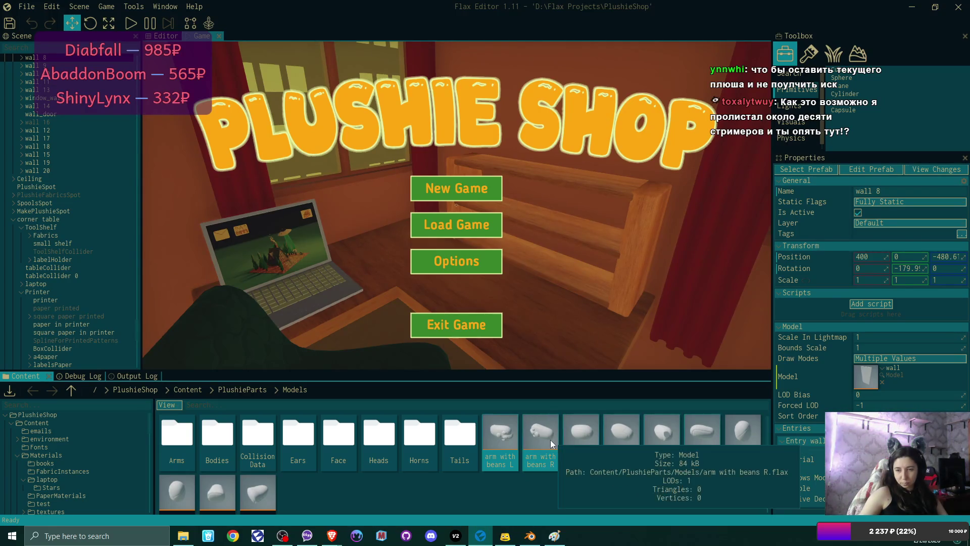
mouse_move(512, 432)
drag(511, 432, 167, 449)
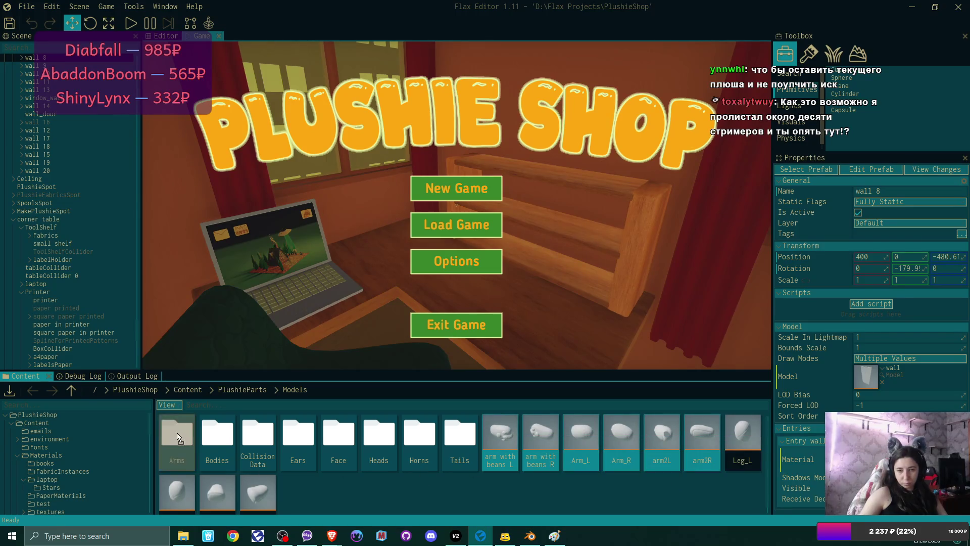
Create a Legs folder and move Leg_L and the other leg models into it
right_click(465, 482)
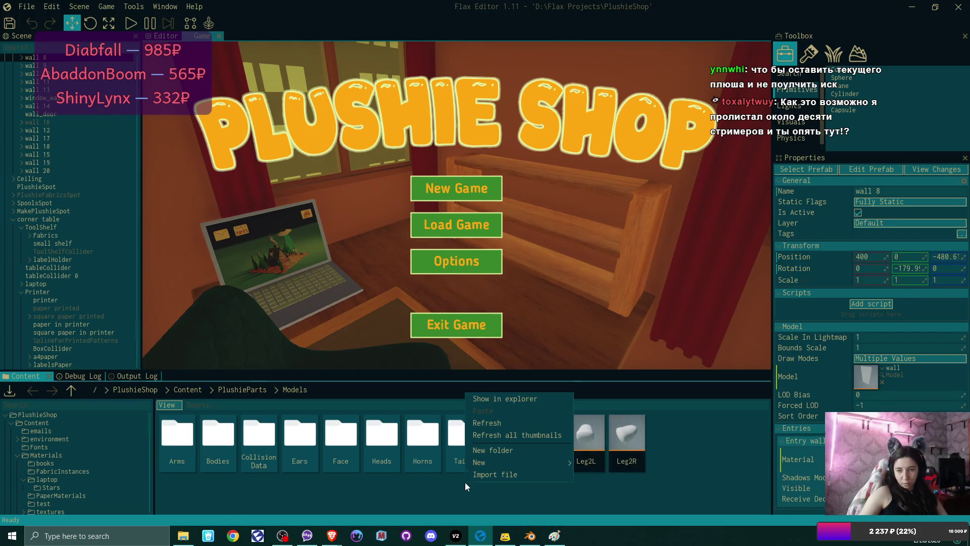
click(534, 446)
text(Legs)
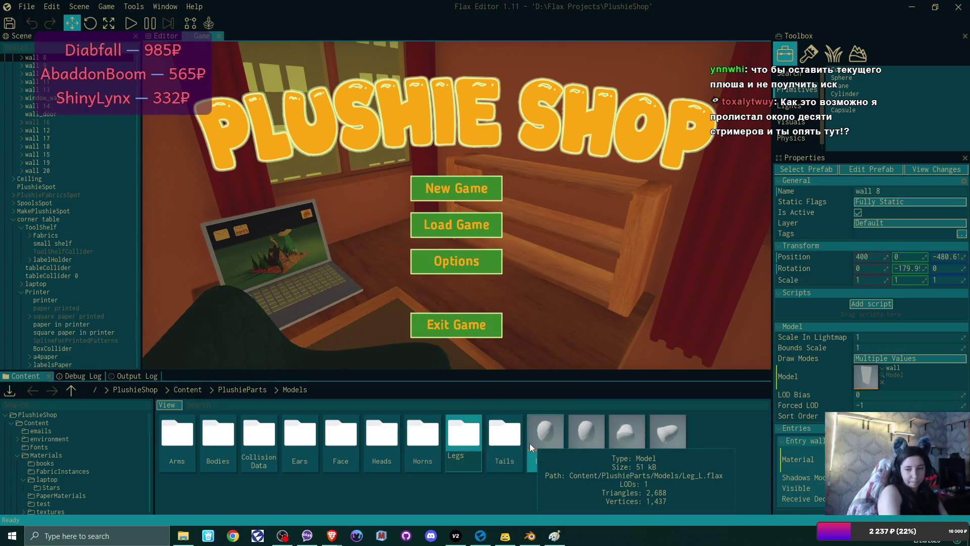
key(Return)
click(543, 436)
shift+click(685, 438)
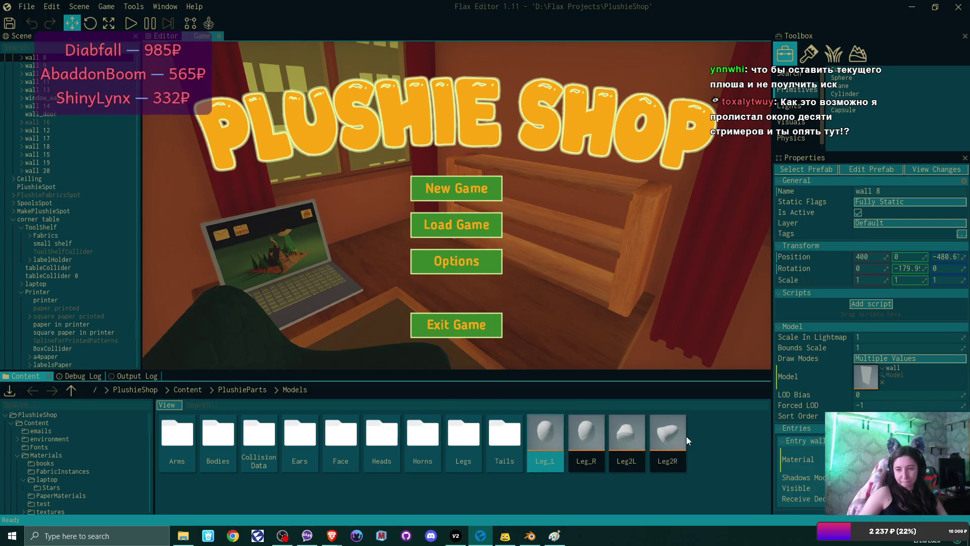
drag(563, 440, 472, 439)
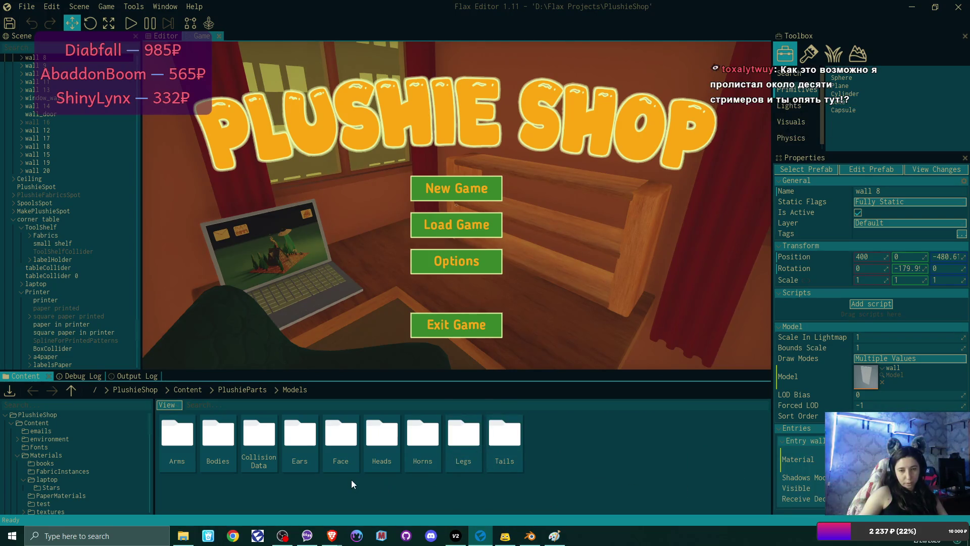
Add a Wings folder to Models and open the empty folder
right_click(585, 442)
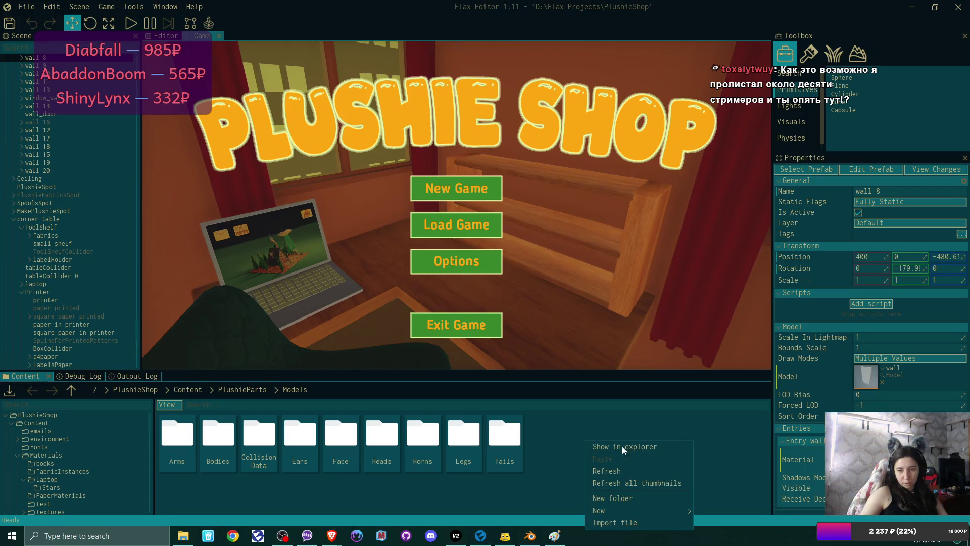
click(652, 498)
text(Wings)
key(Return)
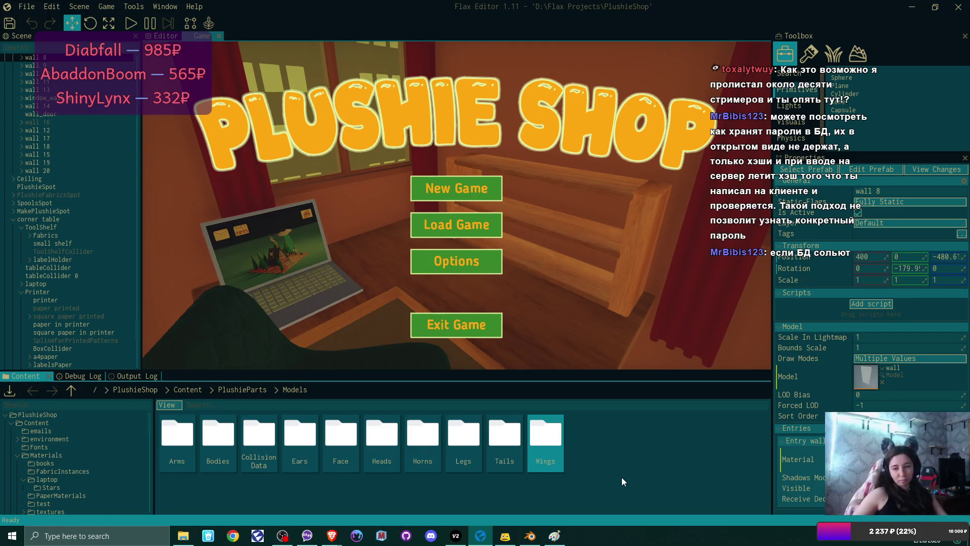
double_click(546, 439)
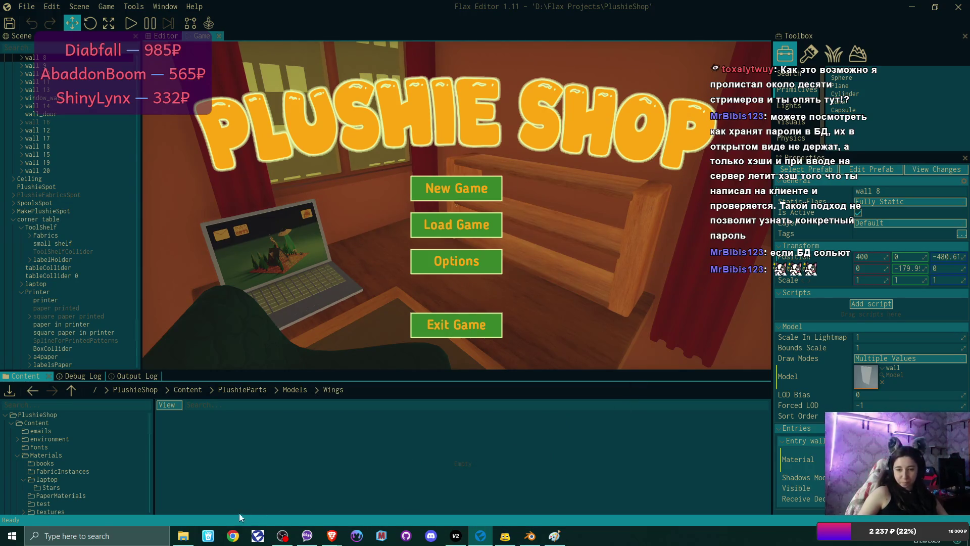
click(183, 536)
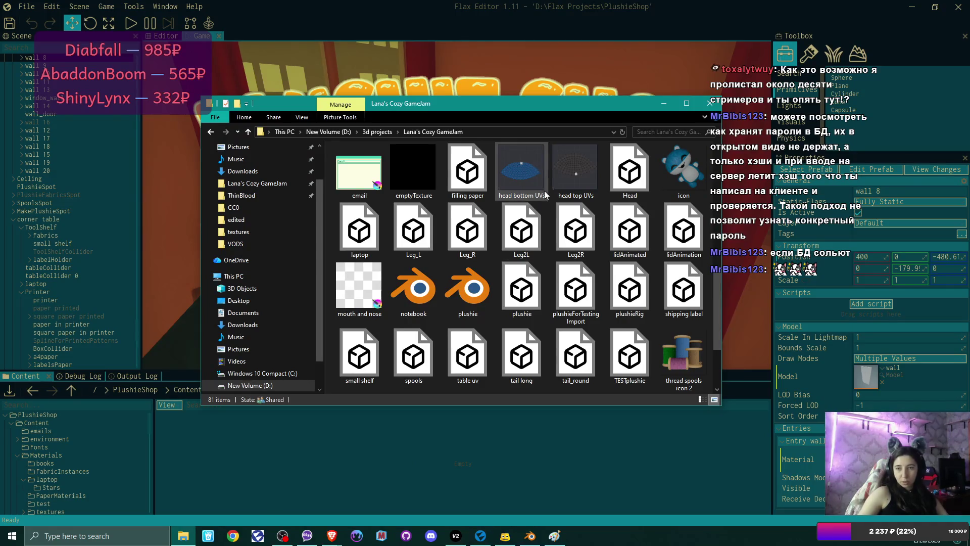
Drag batwings from File Explorer's parts\wings folder into Flax's Content panel, opening its import settings
scroll(545, 194, up, 5)
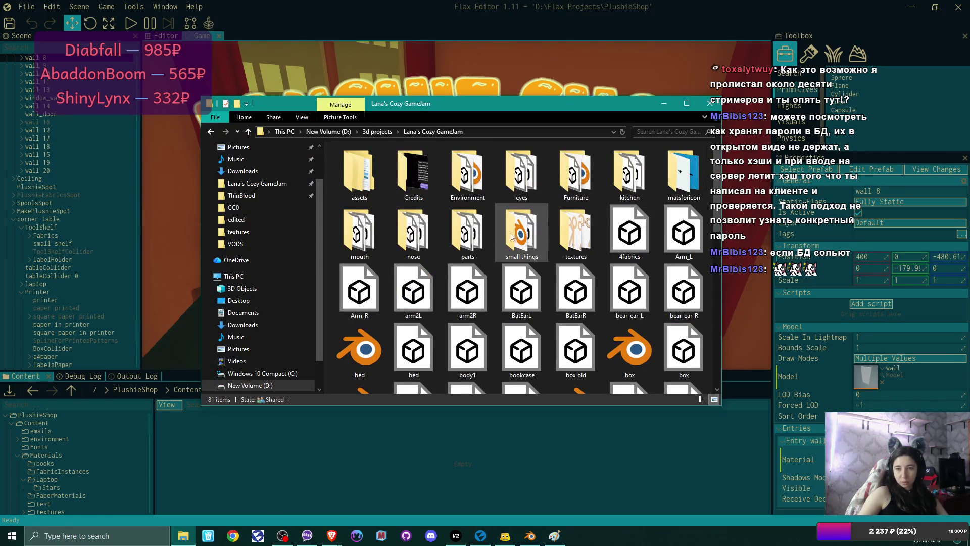
double_click(467, 233)
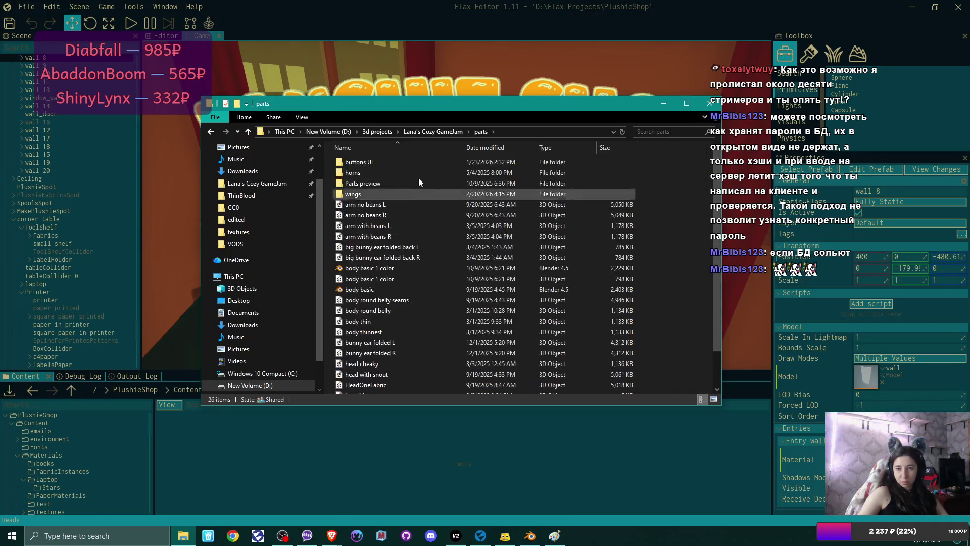
double_click(354, 193)
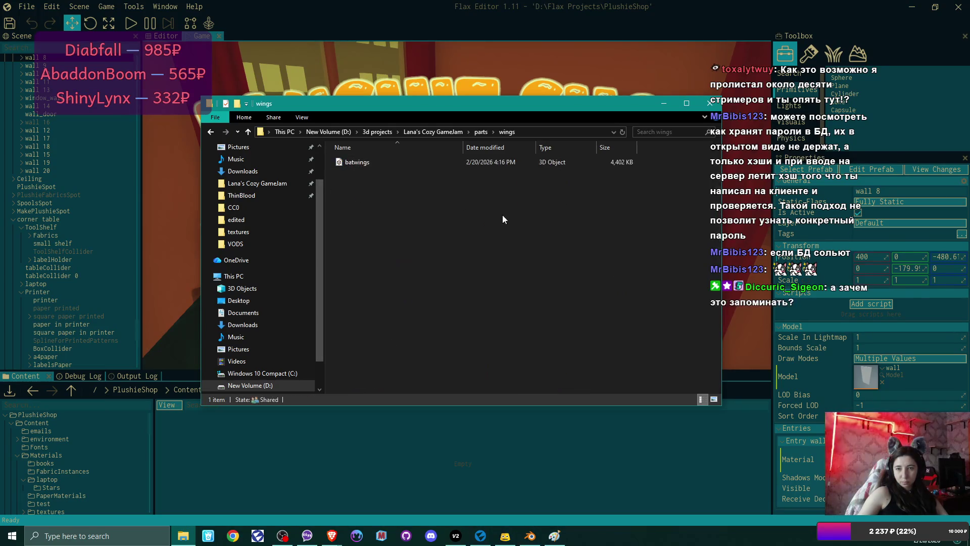
drag(363, 164, 283, 485)
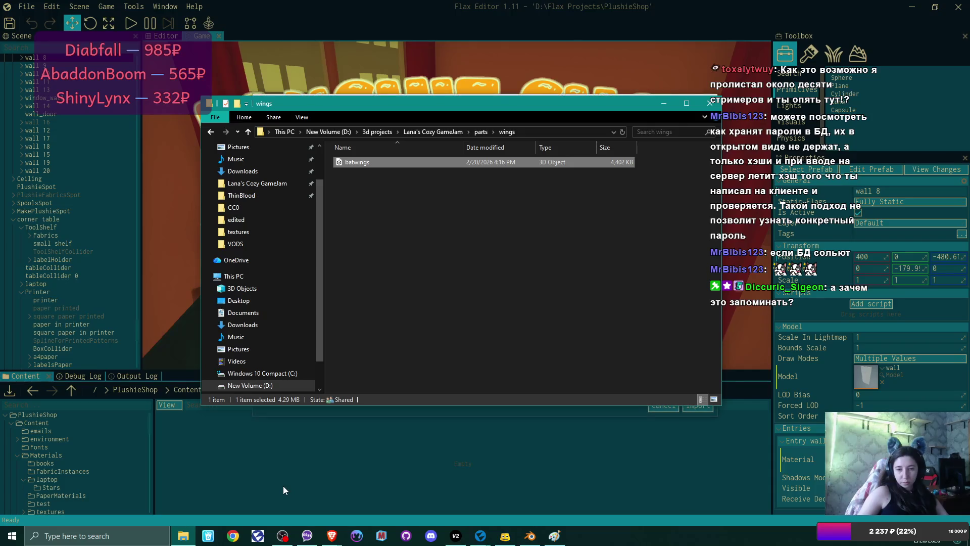
click(664, 103)
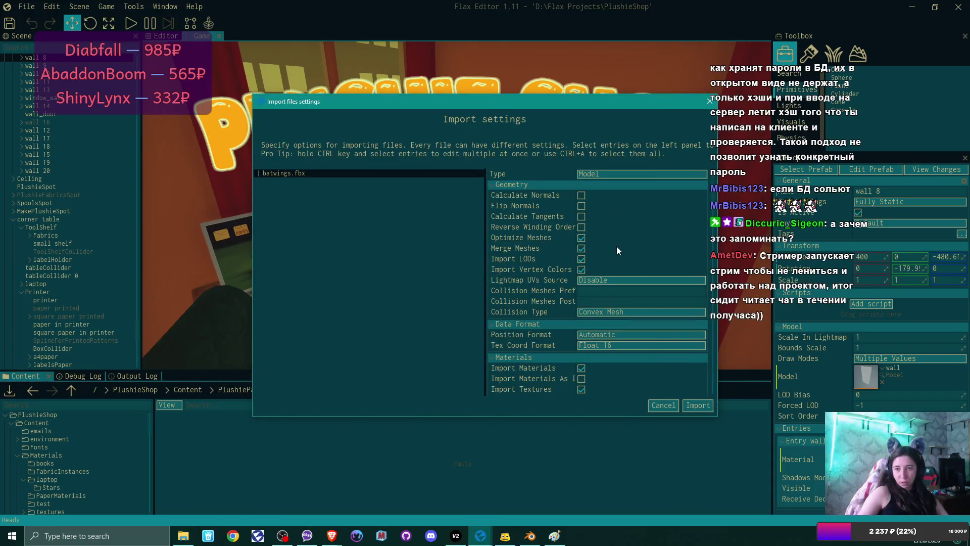
Import batwings.fbx with Import Textures turned off and Use Local Origin turned on
scroll(616, 254, down, 2)
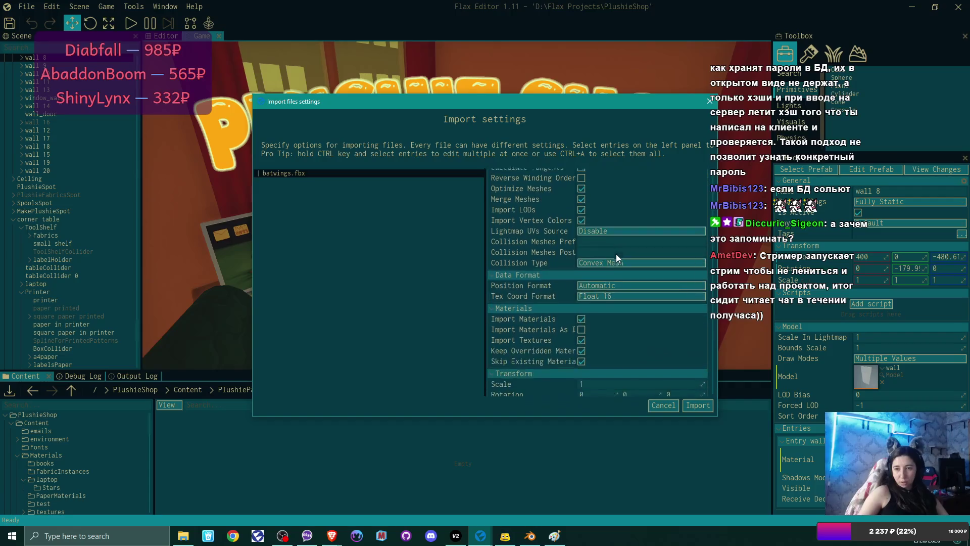
scroll(615, 263, down, 2)
click(581, 288)
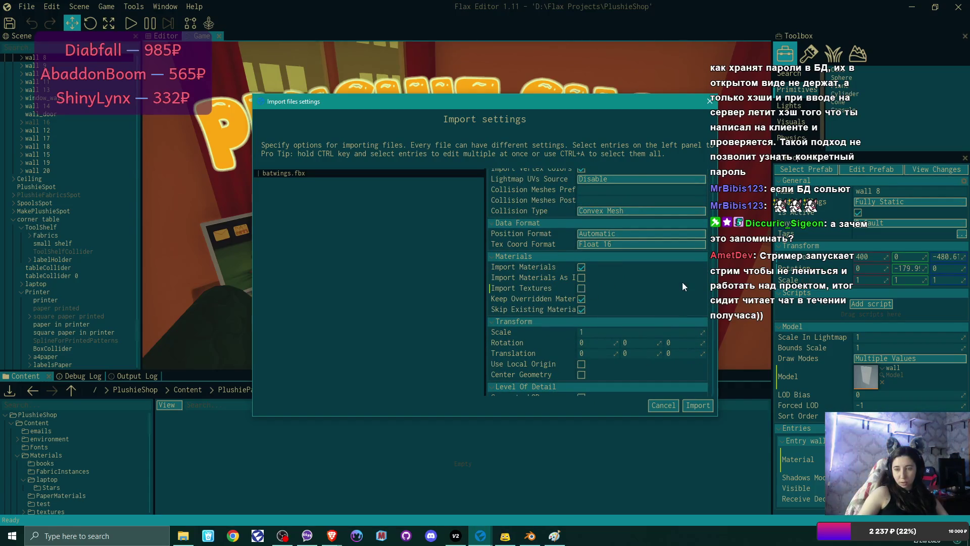
scroll(659, 283, down, 3)
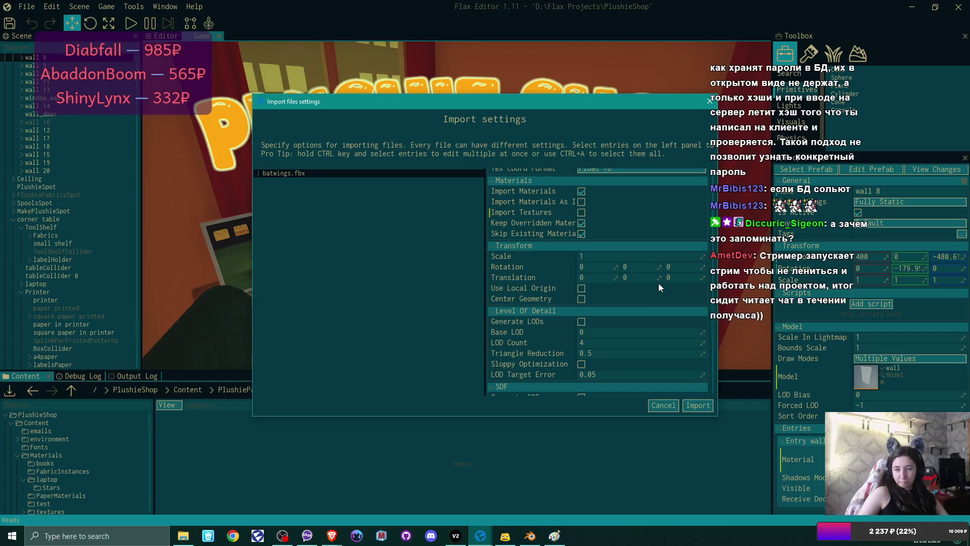
click(581, 289)
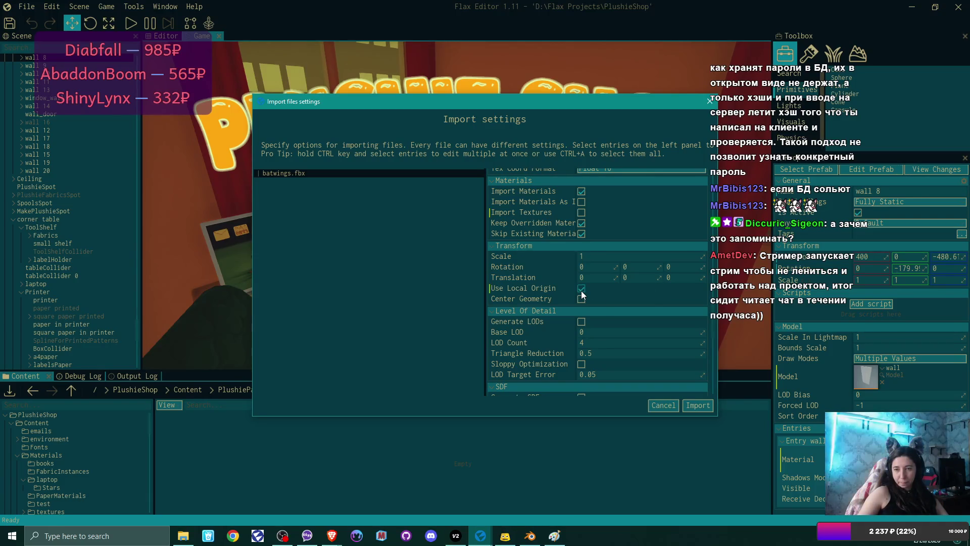
scroll(652, 309, down, 3)
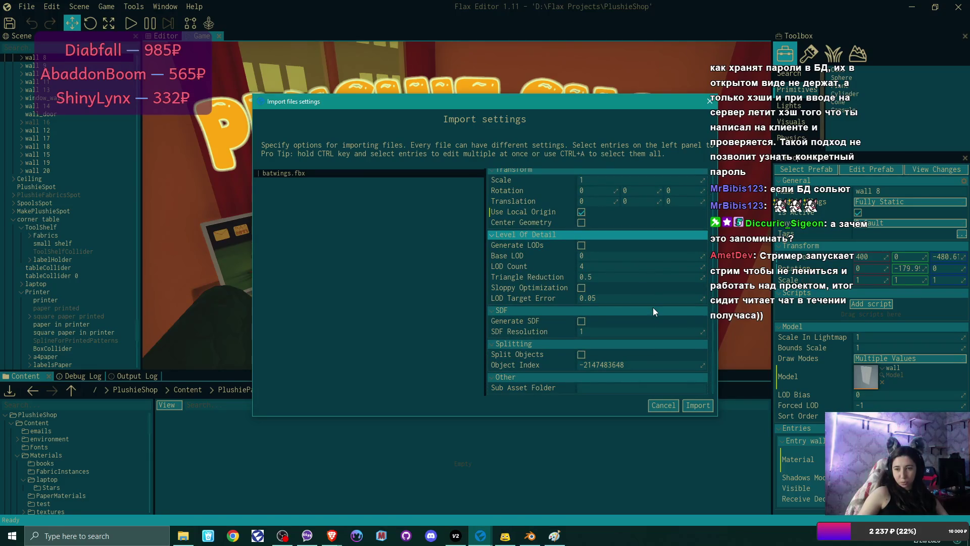
scroll(652, 308, up, 8)
scroll(652, 309, up, 2)
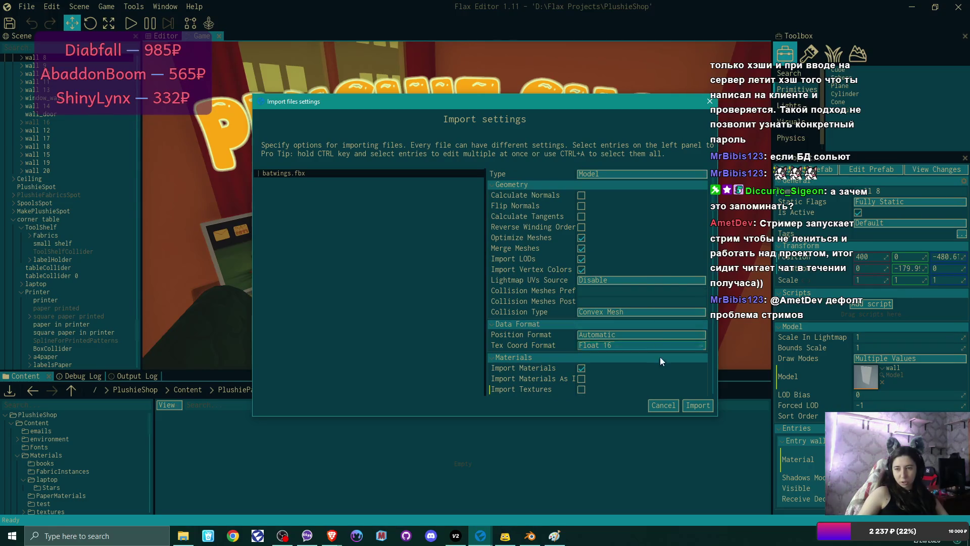
click(698, 407)
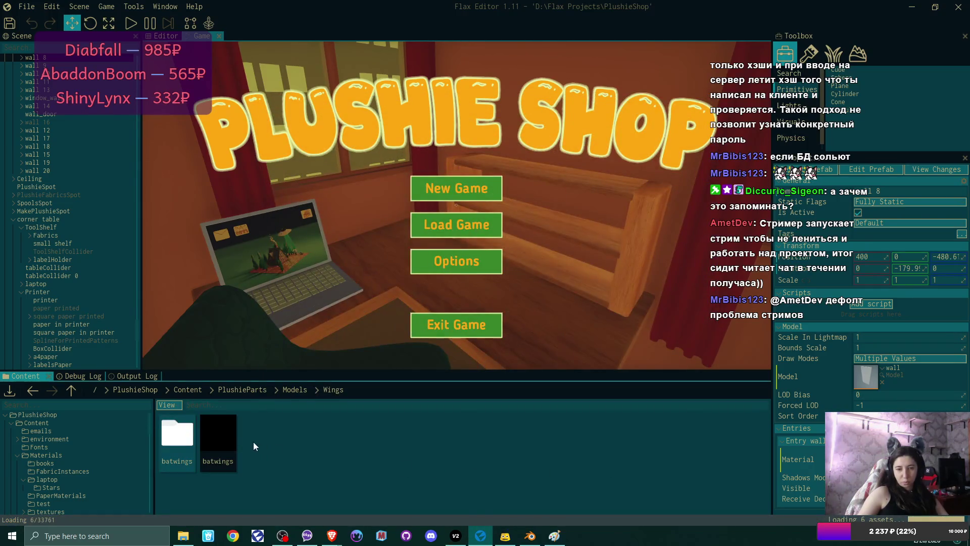
Open the batwings model's material slots and assign PlushieMat to Element 0
double_click(226, 438)
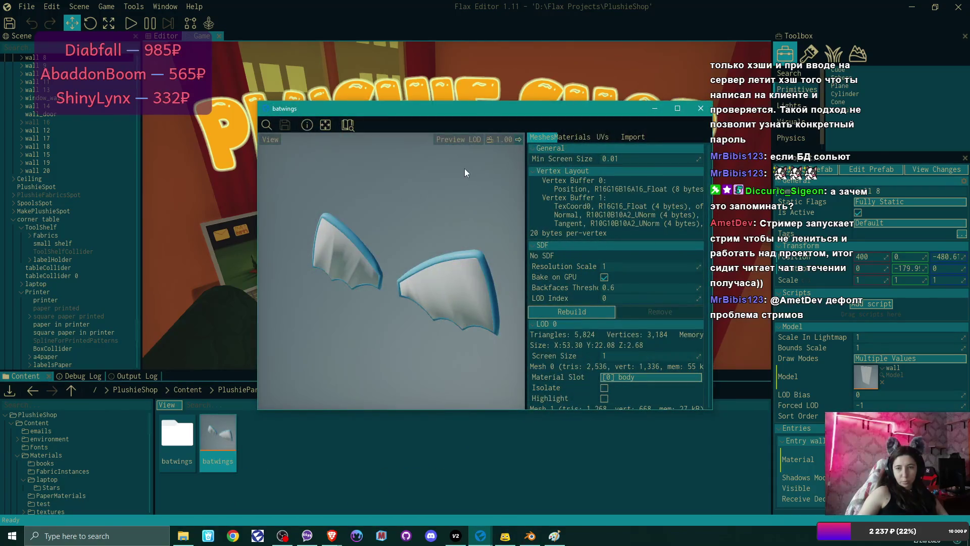
click(573, 137)
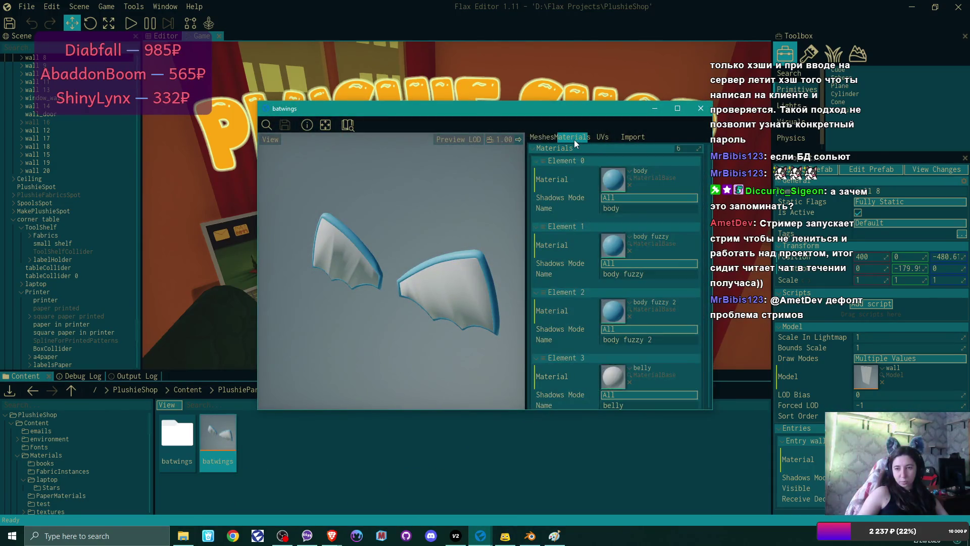
click(632, 170)
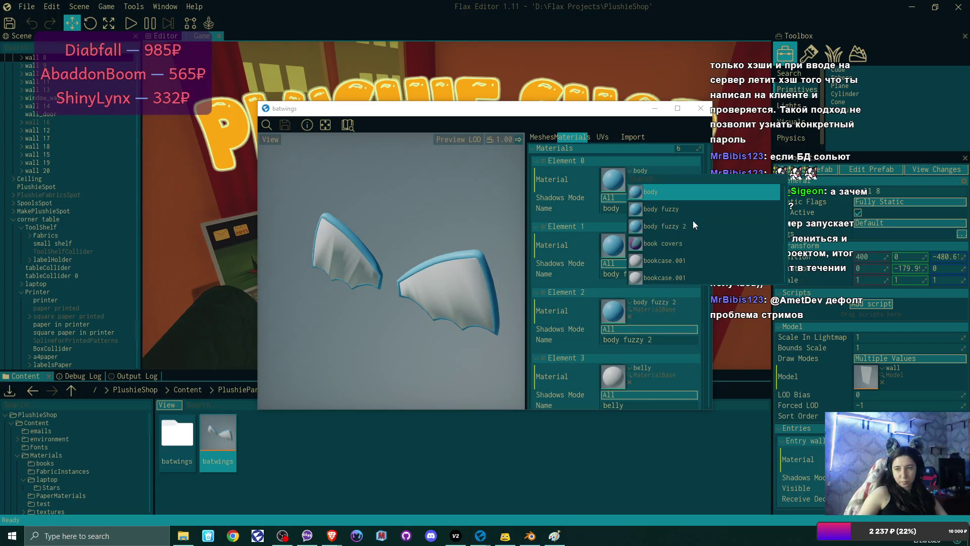
scroll(698, 224, down, 4)
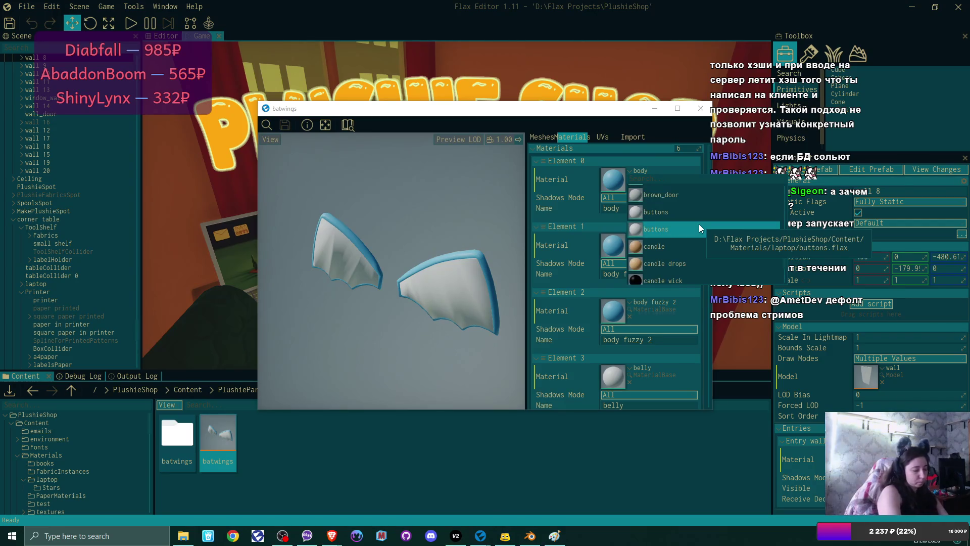
text(plu)
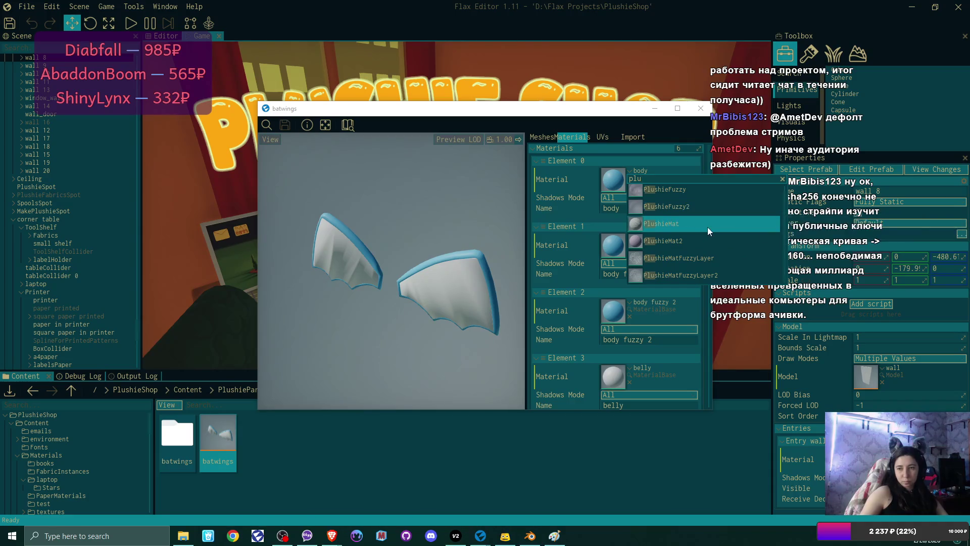
click(707, 227)
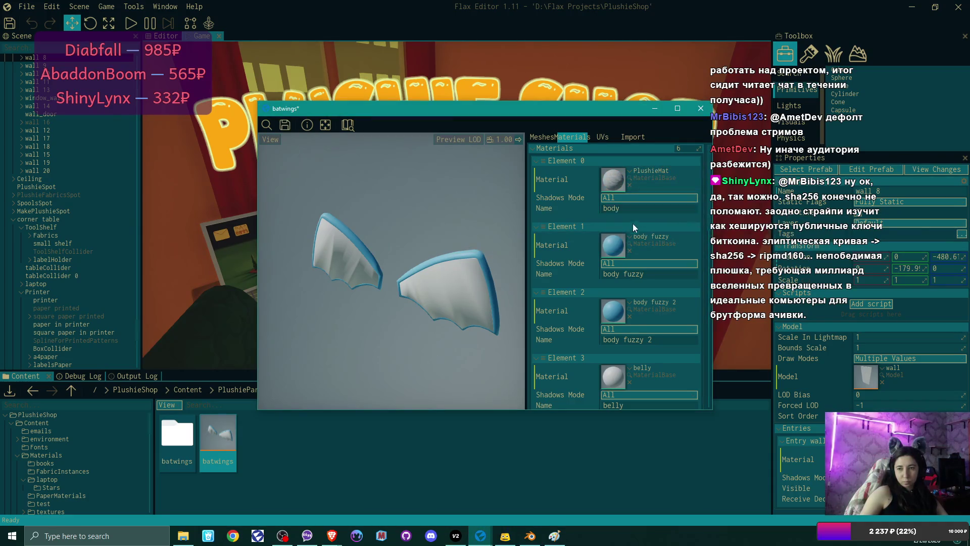
Assign PlushieMatFuzzyLayer to Element 1 and PlushieMatFuzzyLayer2 to Element 2
click(628, 236)
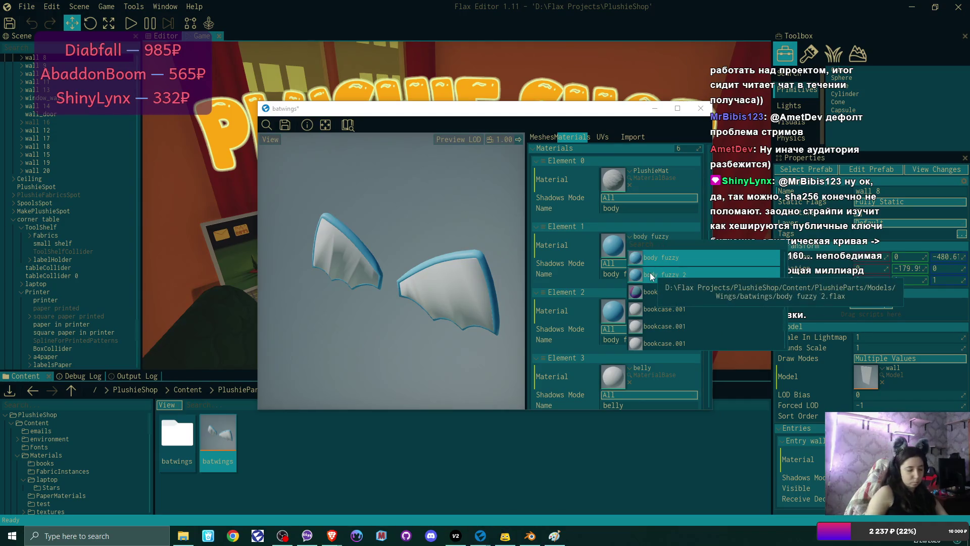
text(fuzz)
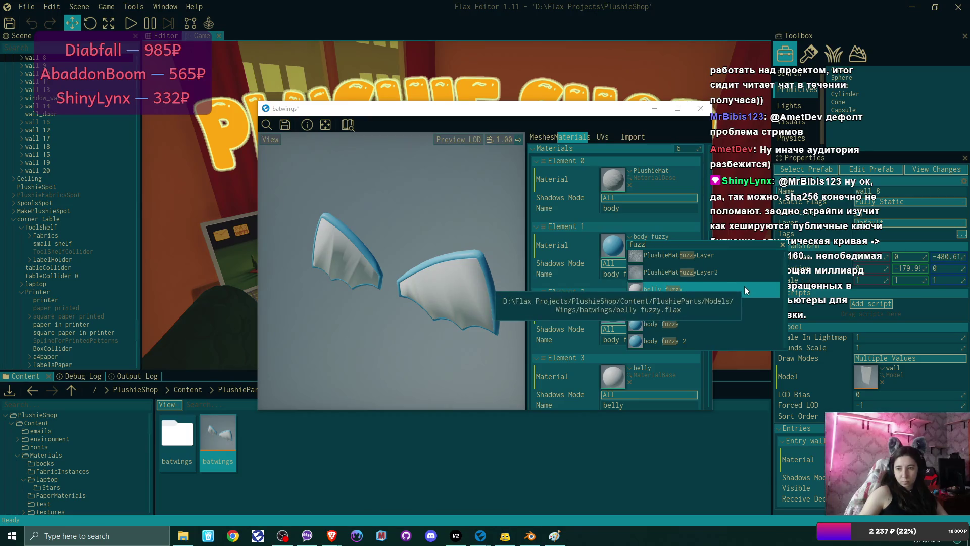
click(729, 254)
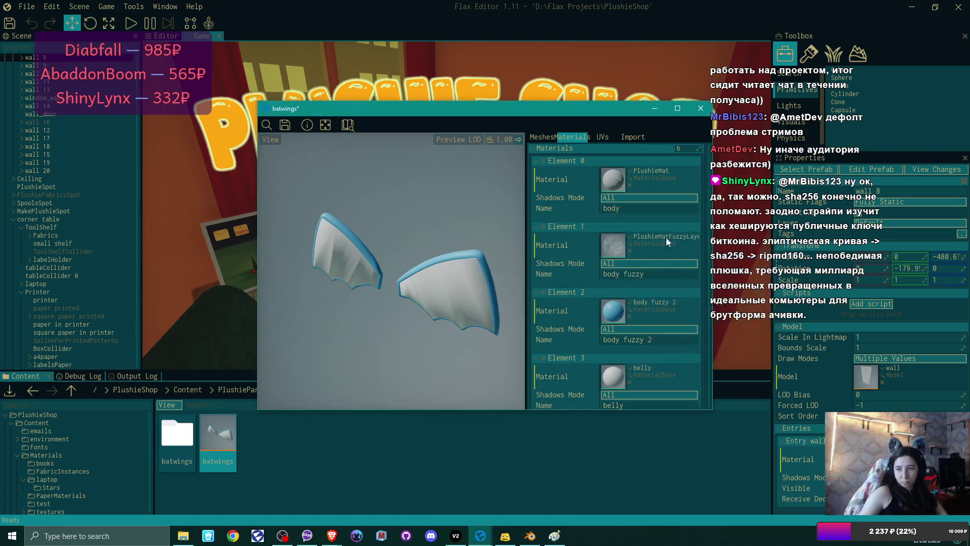
click(629, 302)
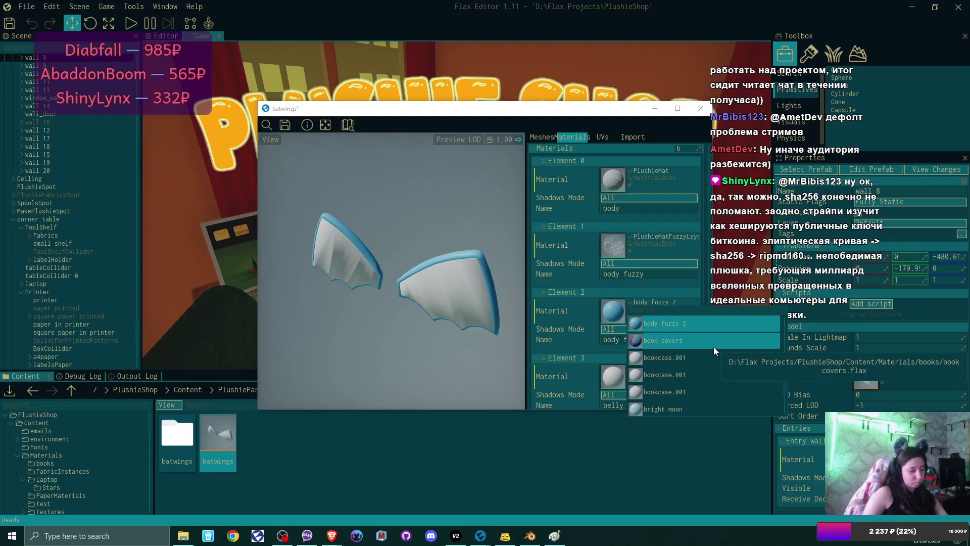
text(plush)
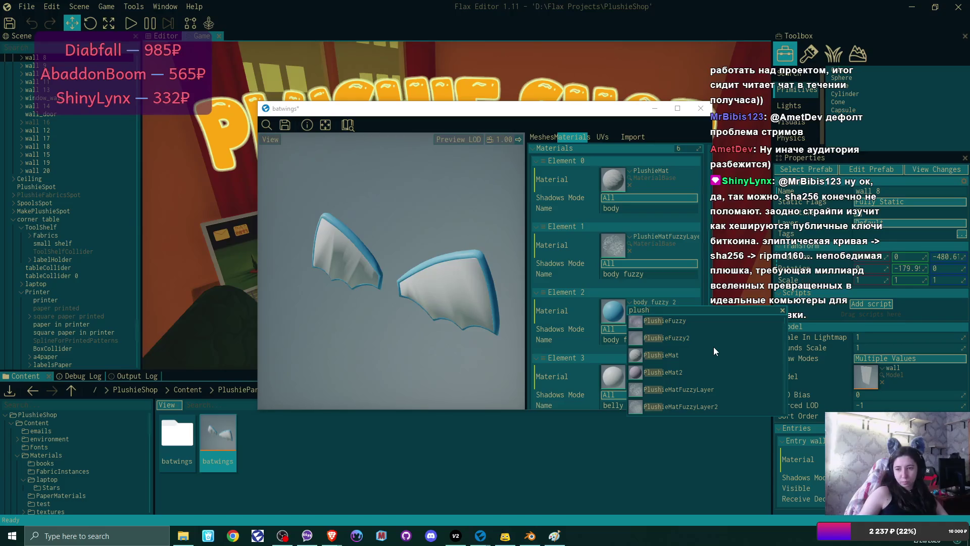
click(692, 401)
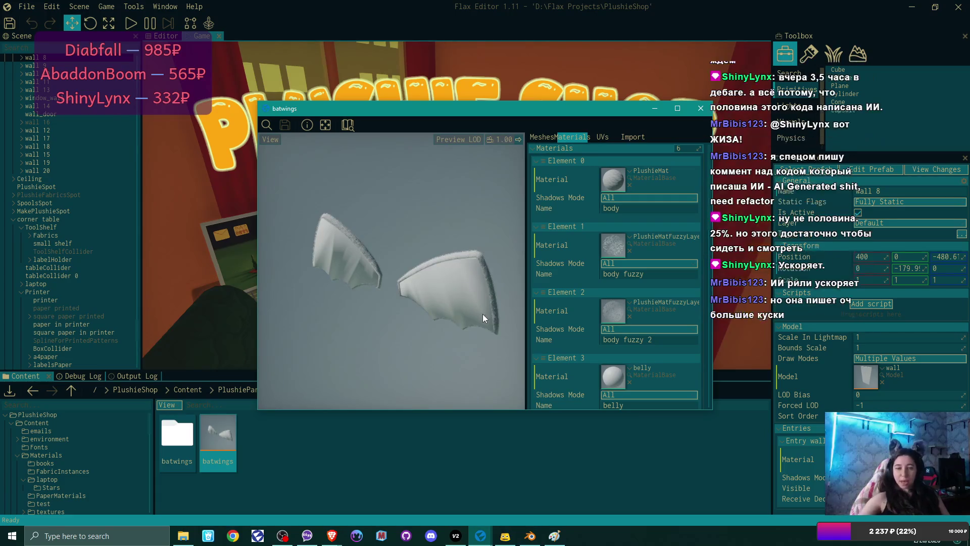
Select the PlushieButtons object and scroll through its properties
scroll(65, 116, up, 10)
scroll(69, 134, down, 10)
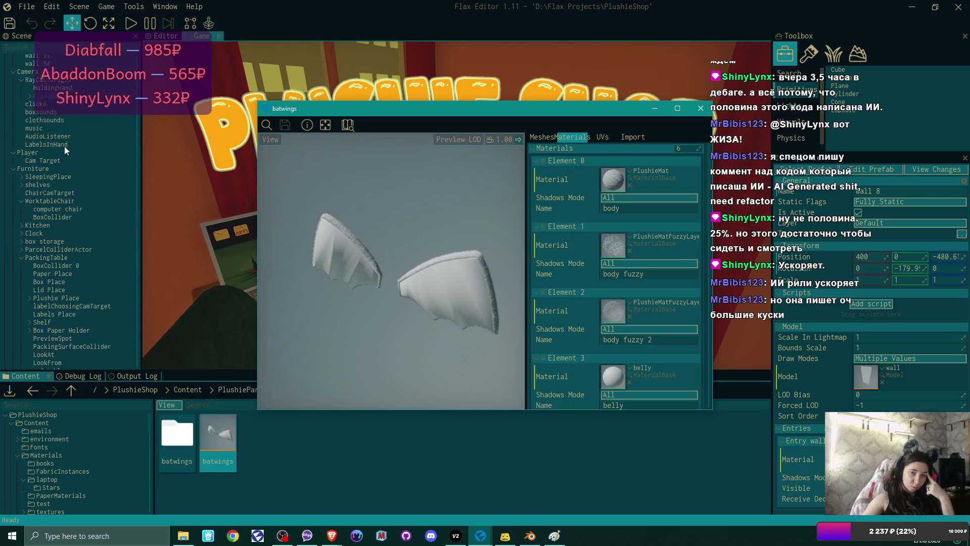
scroll(65, 146, up, 10)
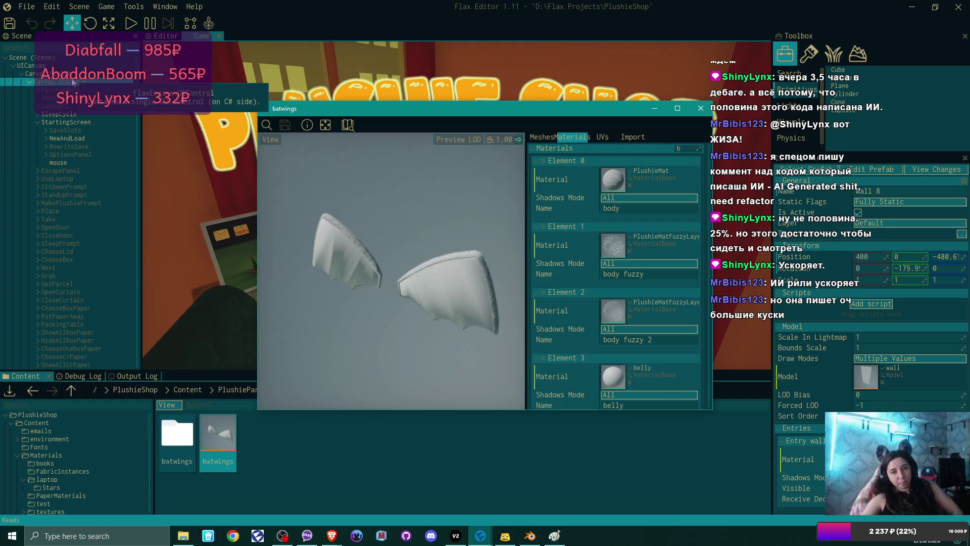
click(77, 93)
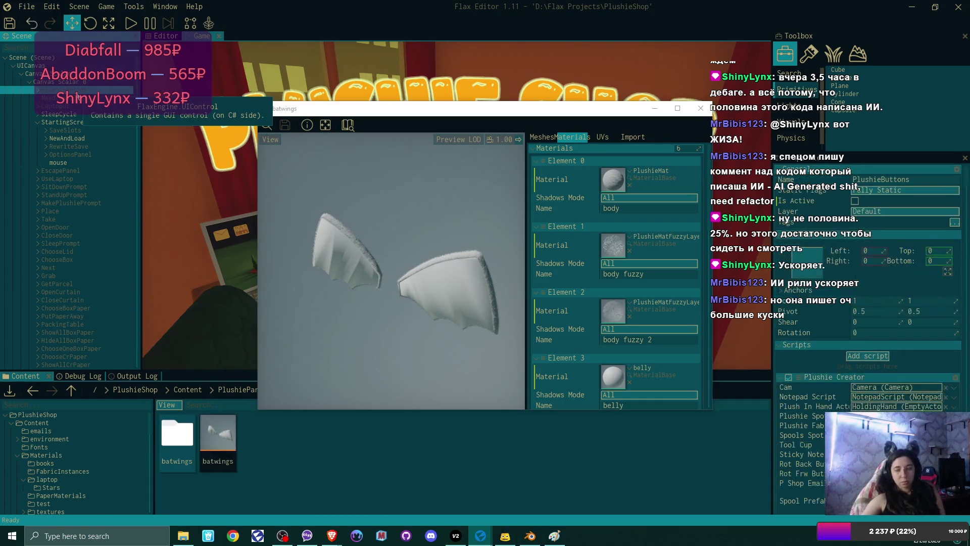
scroll(877, 368, down, 10)
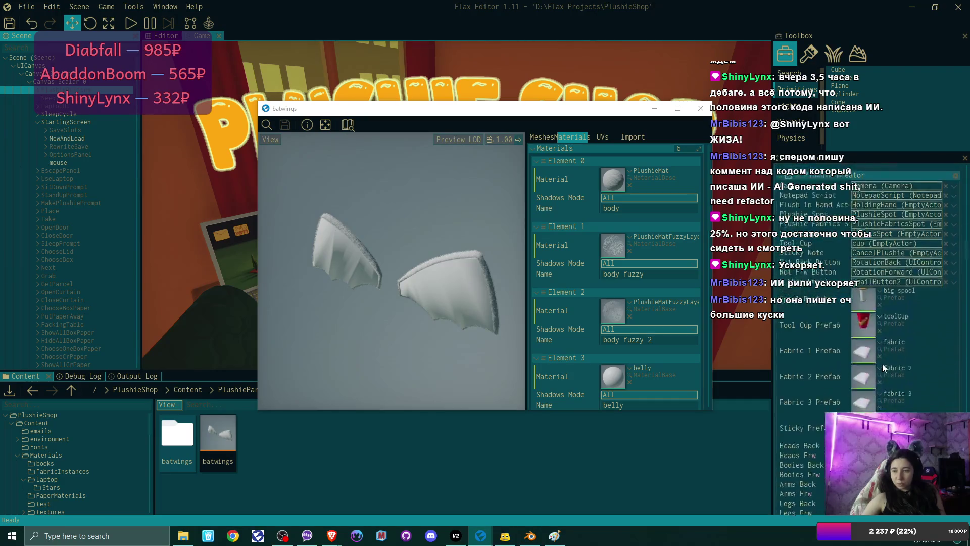
scroll(896, 358, down, 10)
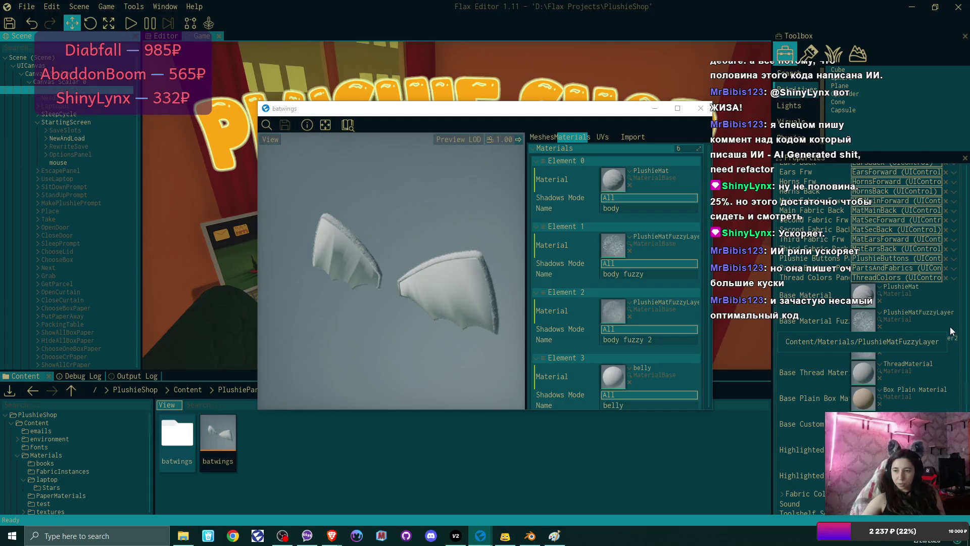
scroll(951, 332, up, 1)
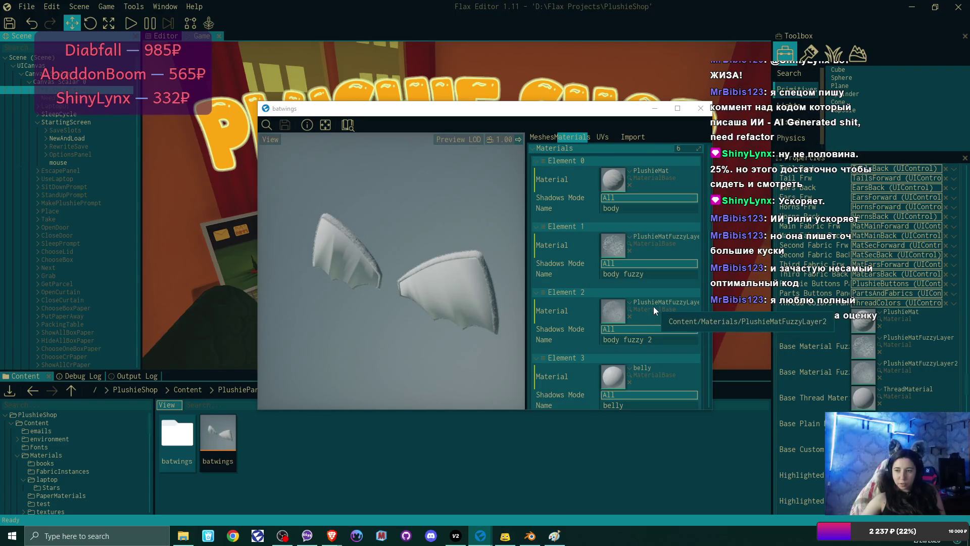
scroll(654, 306, down, 3)
scroll(639, 292, down, 3)
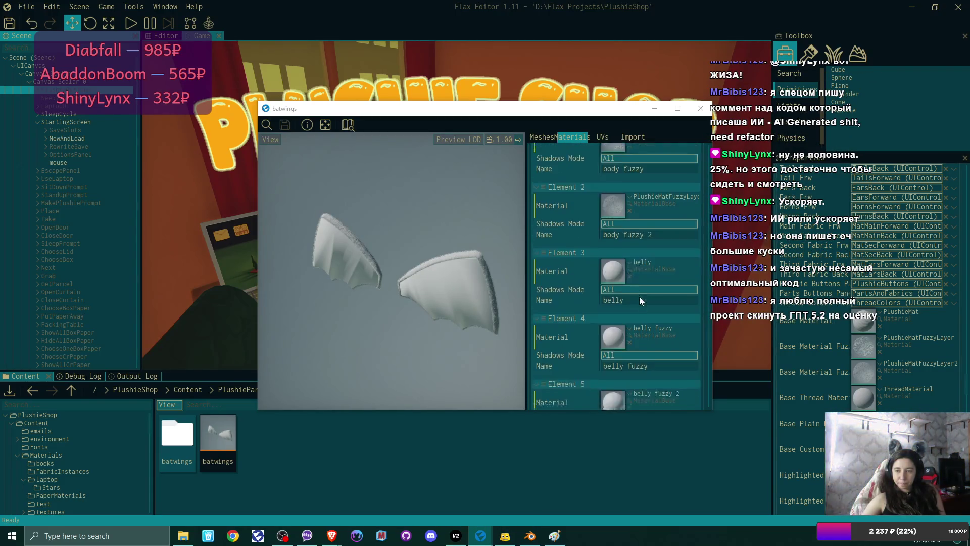
Set the belly slot Element 3 to PlushieMat and Element 4 to PlushieMatFuzzyLayer
click(627, 243)
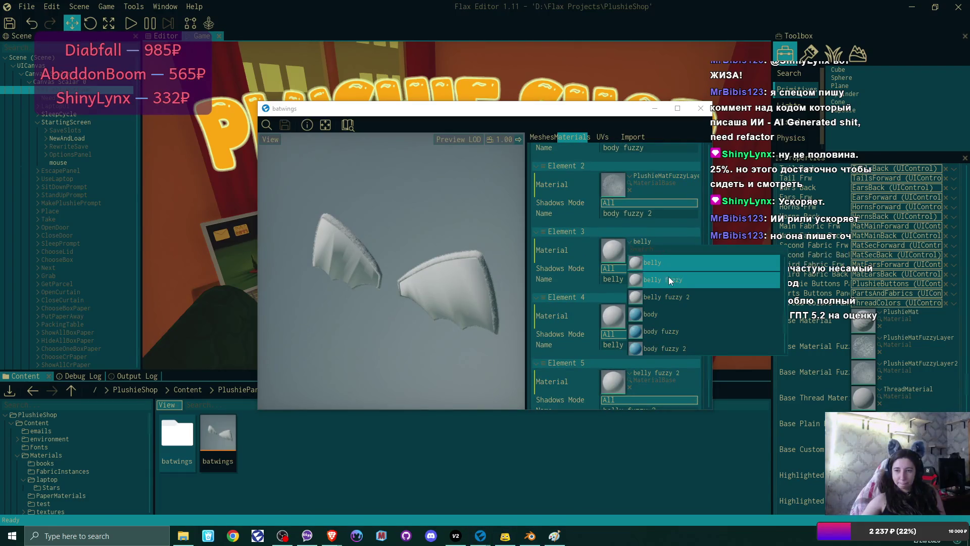
text(MAt)
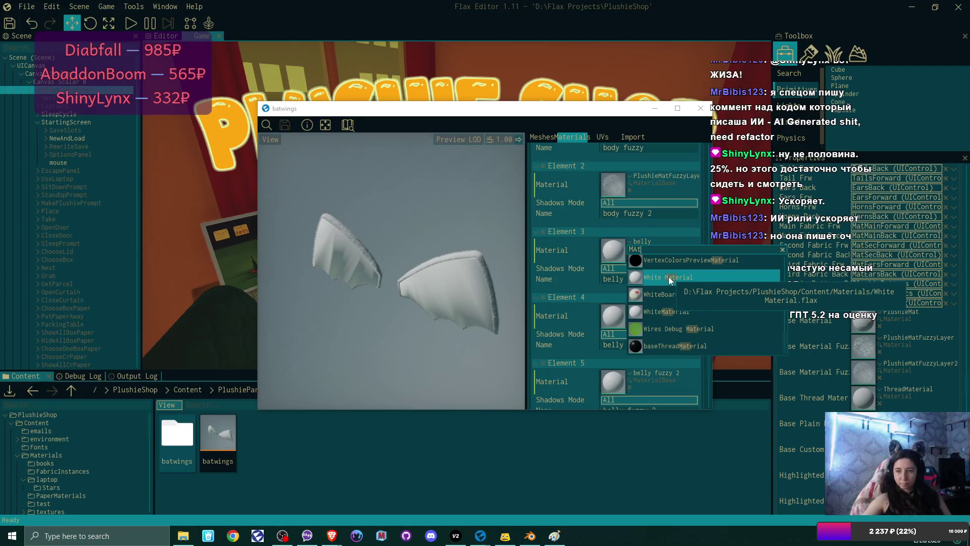
key(BackSpace)
key(BackSpace)
key(BackSpace)
text(Plush)
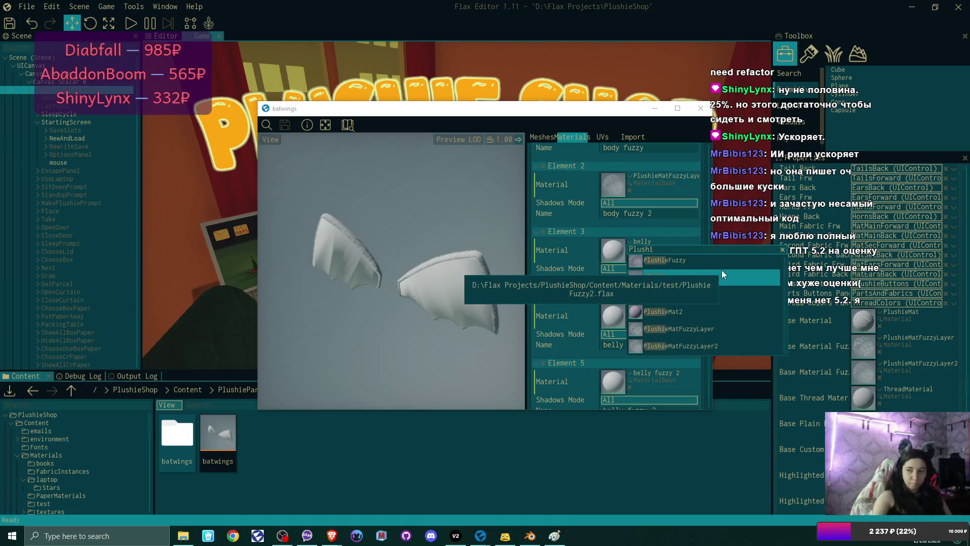
text(i)
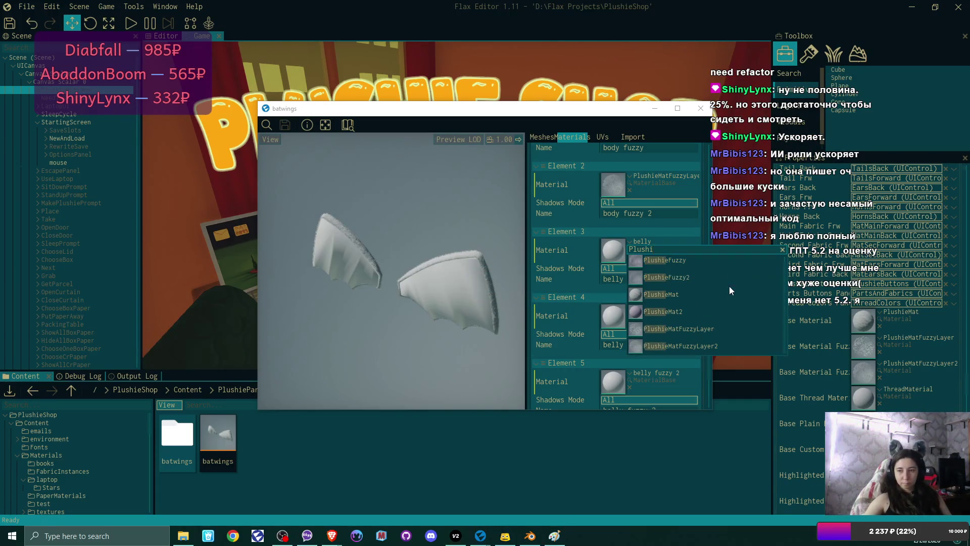
click(718, 295)
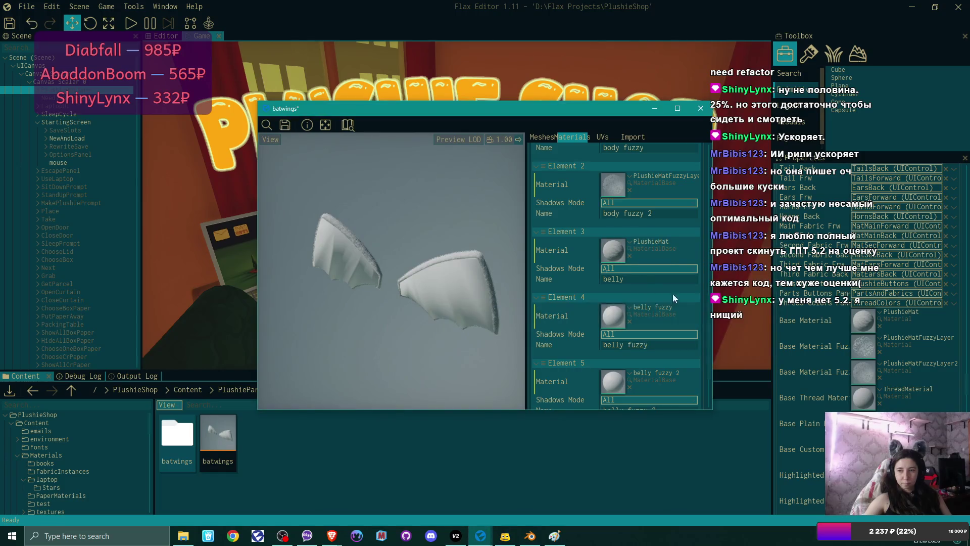
click(629, 305)
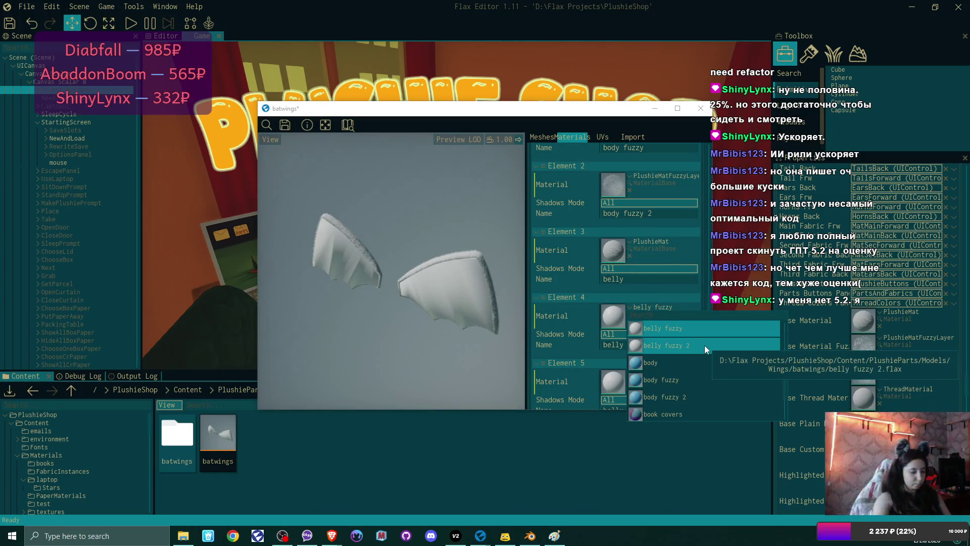
text(PlushieM)
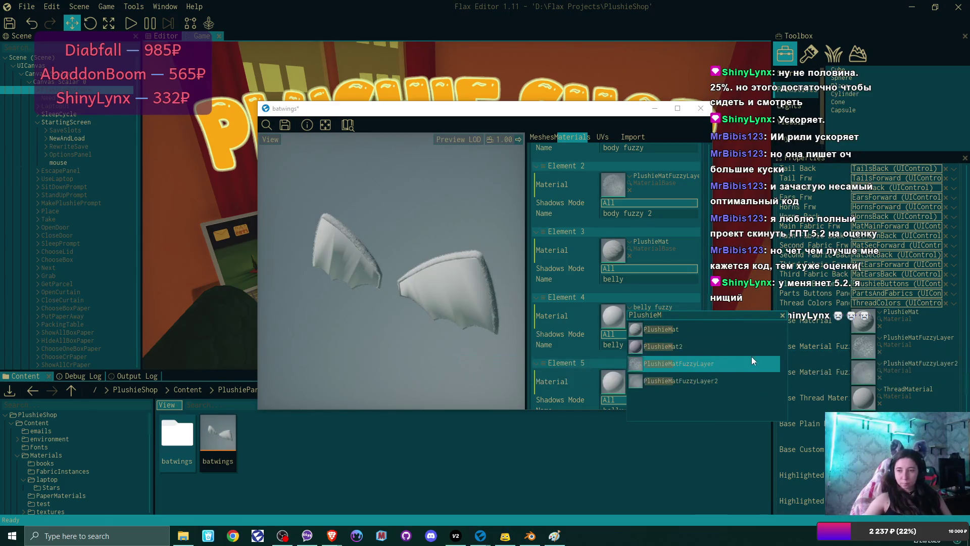
click(751, 368)
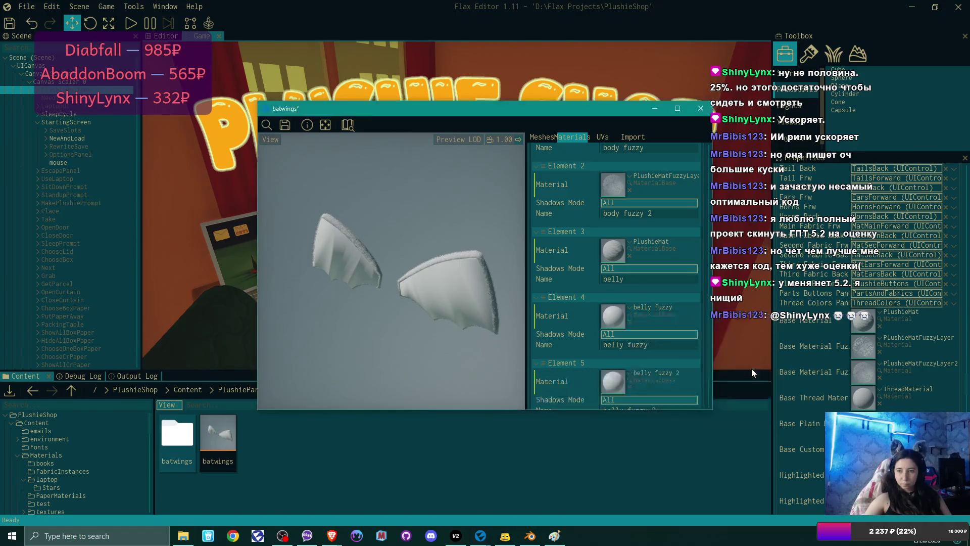
Copy the fuzzy layer material onto Element 5, close the model, and delete the batwings folder
scroll(654, 346, down, 2)
drag(613, 161, 613, 360)
scroll(659, 285, up, 10)
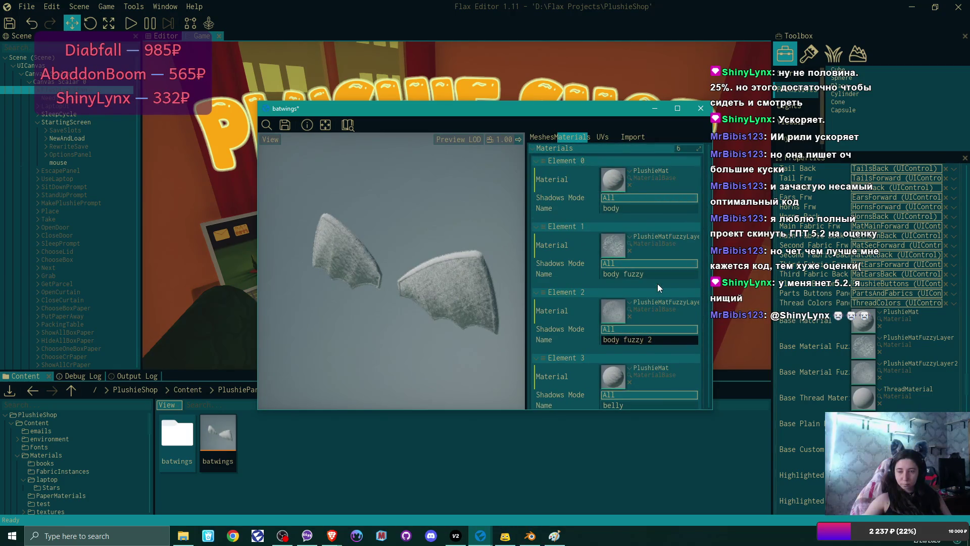
scroll(659, 287, down, 10)
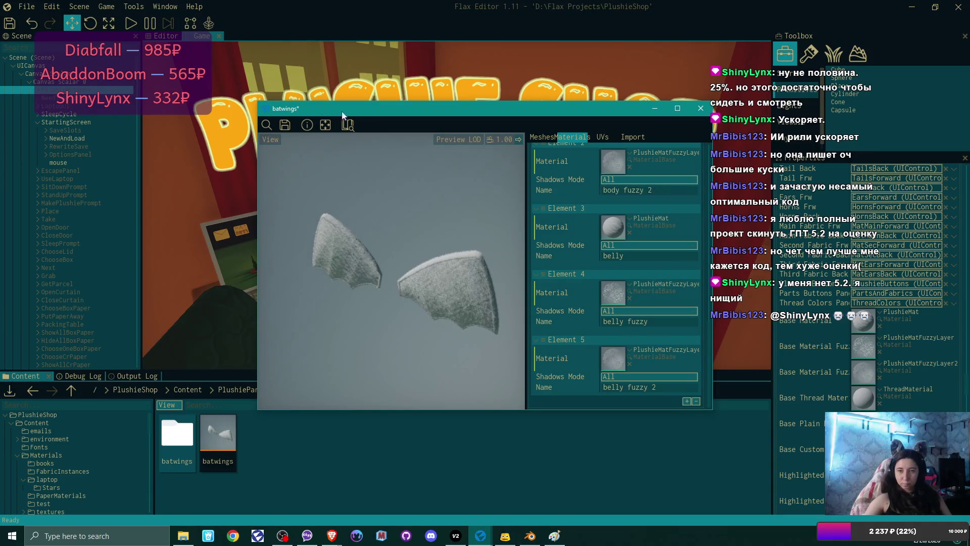
click(701, 108)
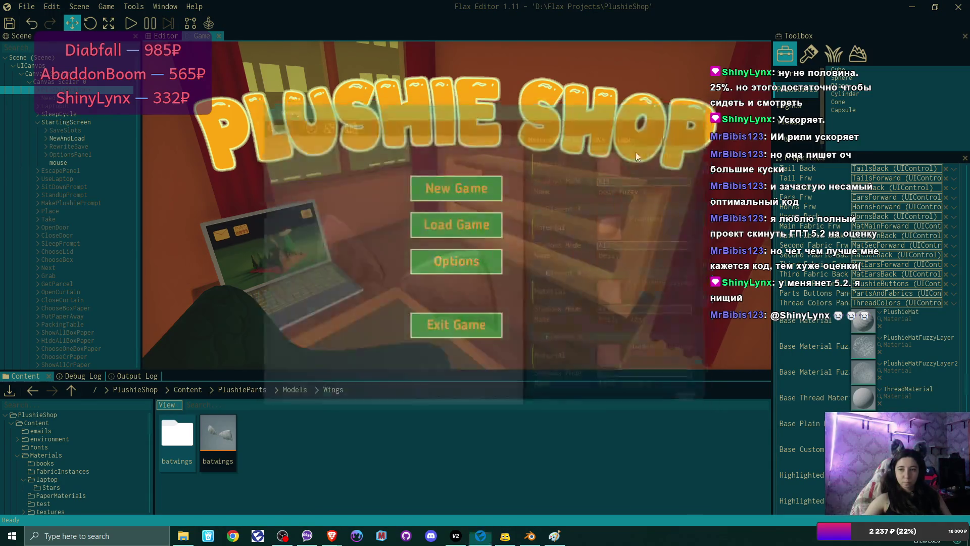
key(Delete)
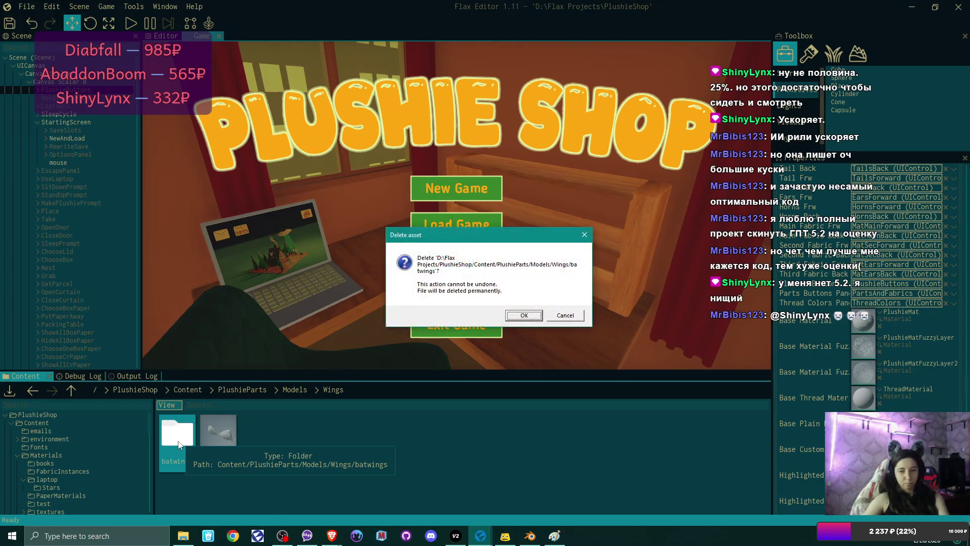
Confirm deleting batwings, then open Content/Materials and browse its subfolders and material assets
key(Return)
click(174, 389)
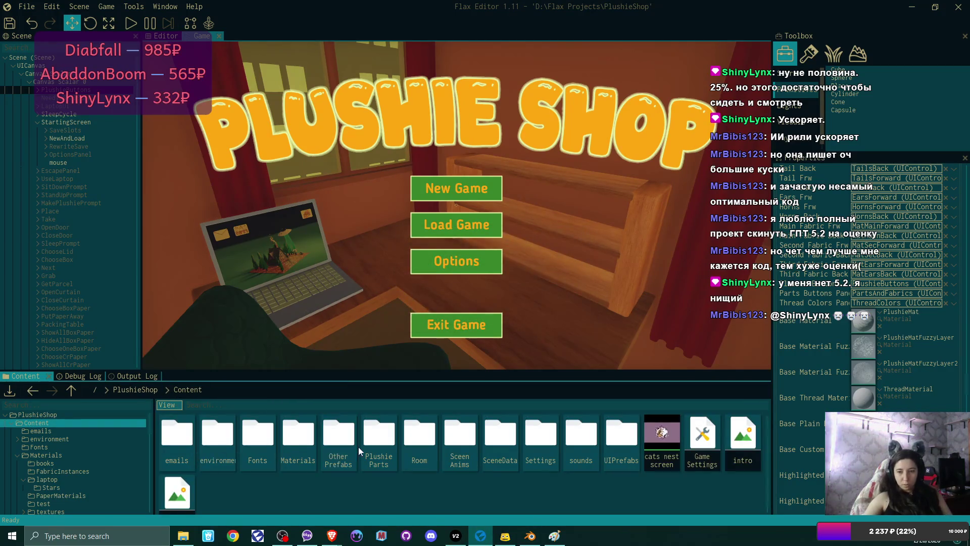
double_click(298, 437)
scroll(579, 472, down, 5)
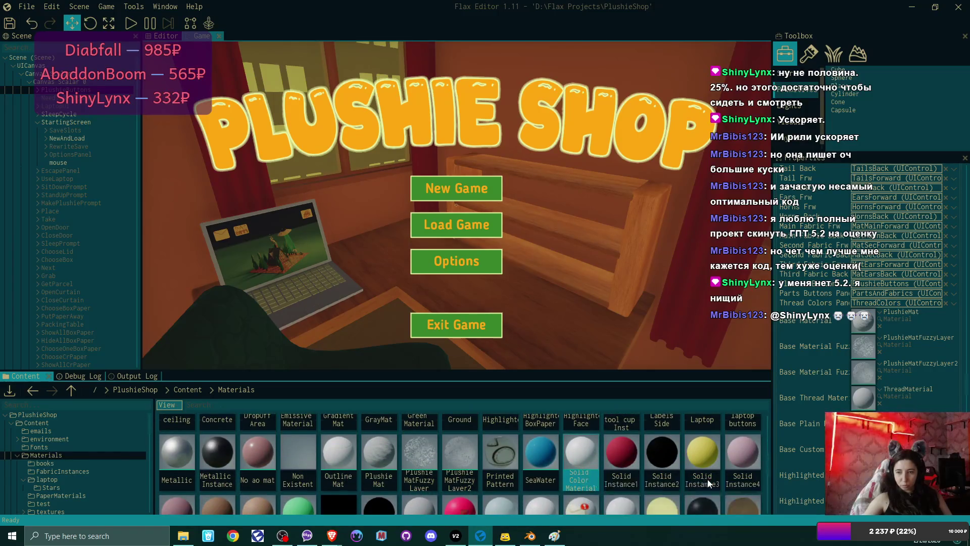
scroll(707, 480, down, 3)
scroll(708, 482, up, 4)
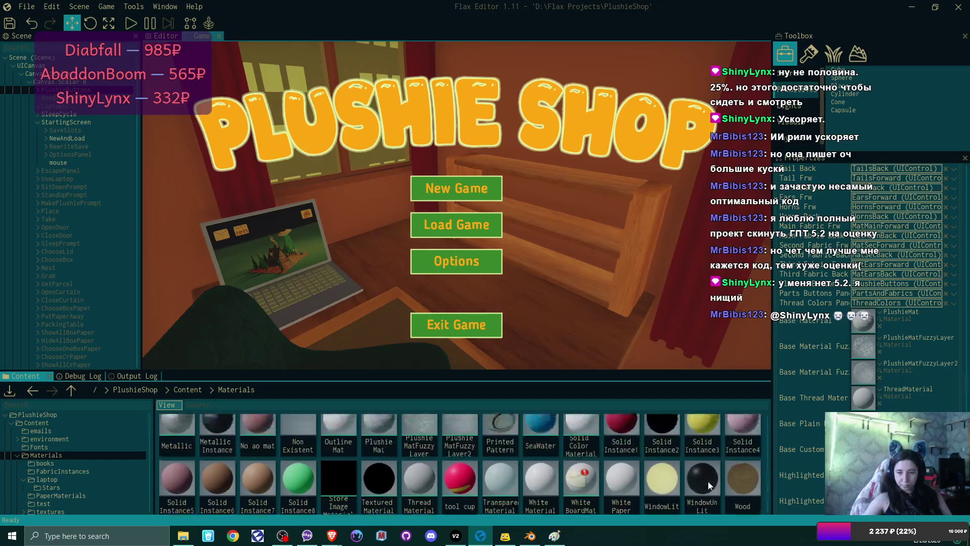
scroll(708, 481, up, 3)
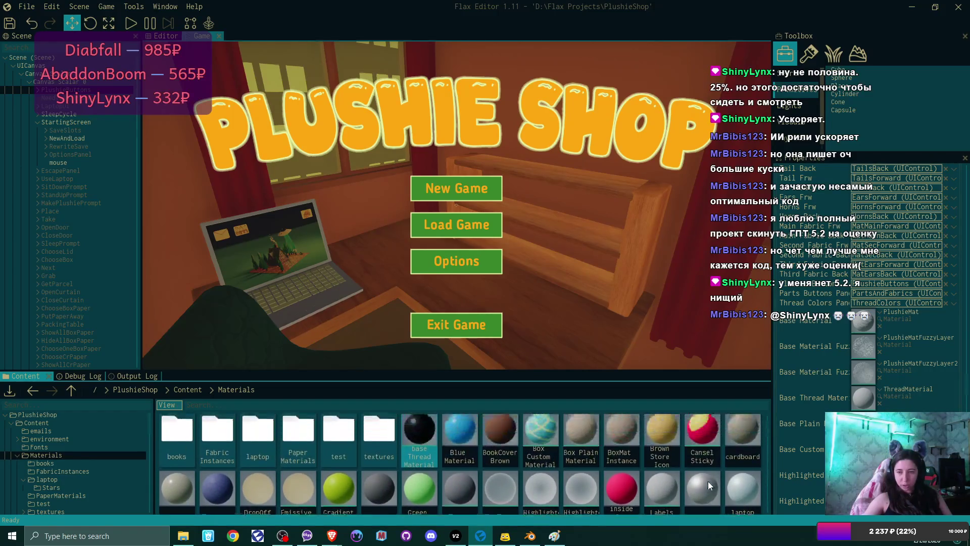
scroll(708, 481, down, 1)
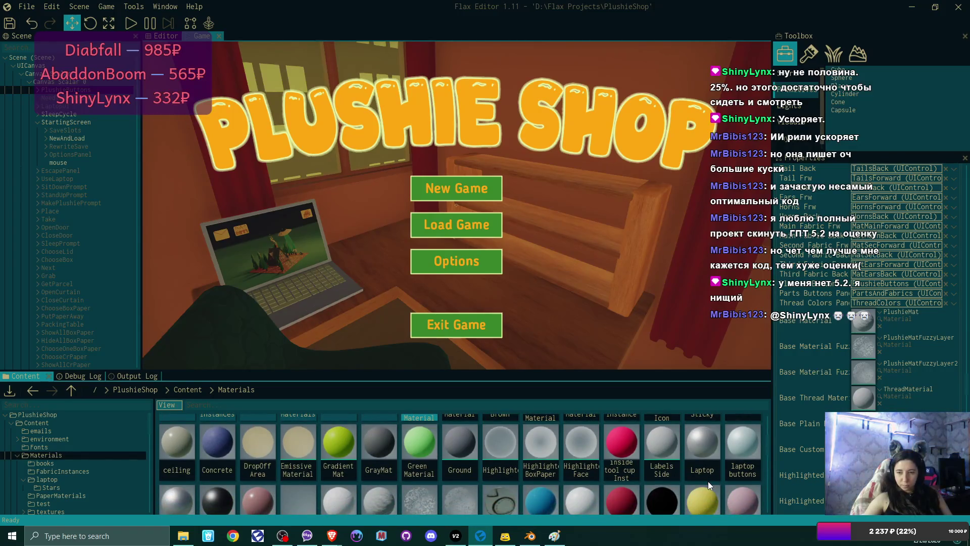
scroll(708, 481, down, 1)
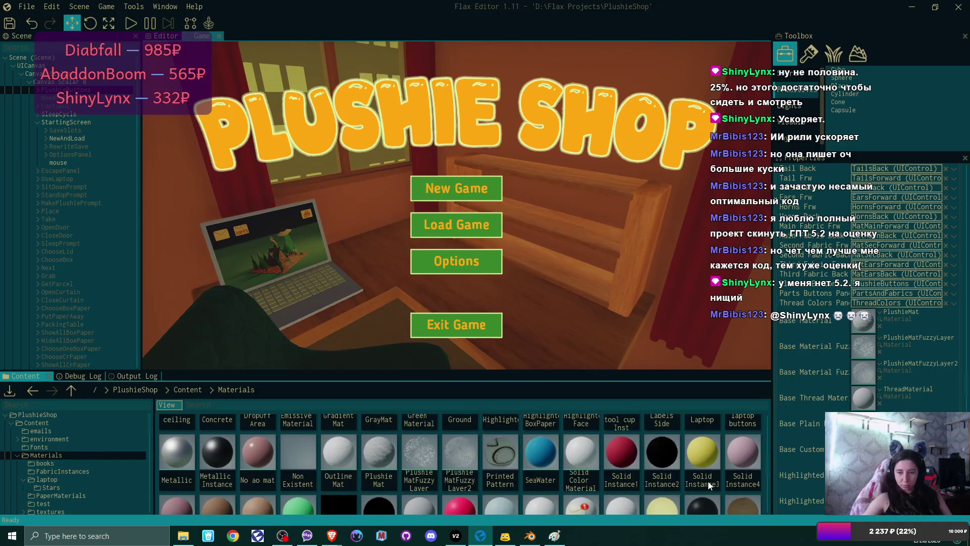
scroll(709, 481, down, 1)
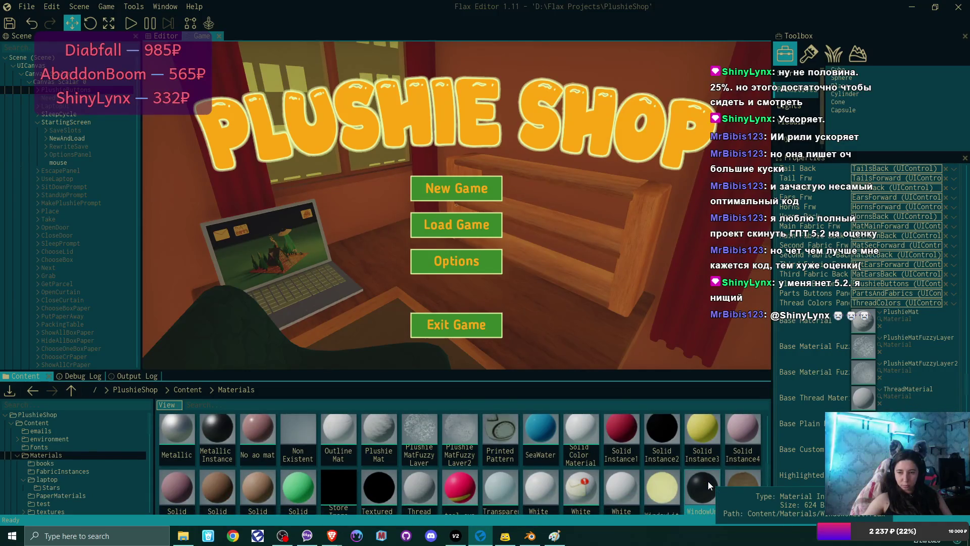
scroll(708, 481, down, 2)
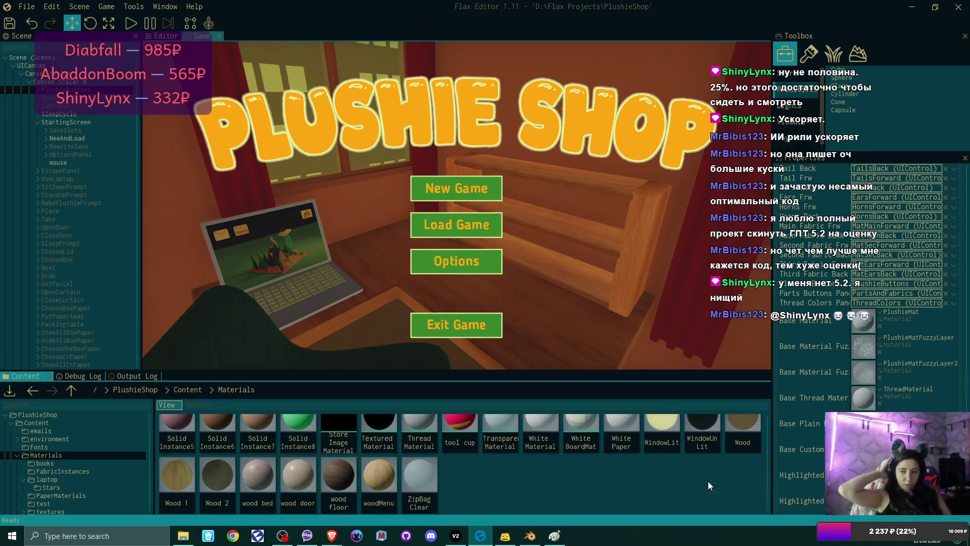
scroll(707, 481, up, 3)
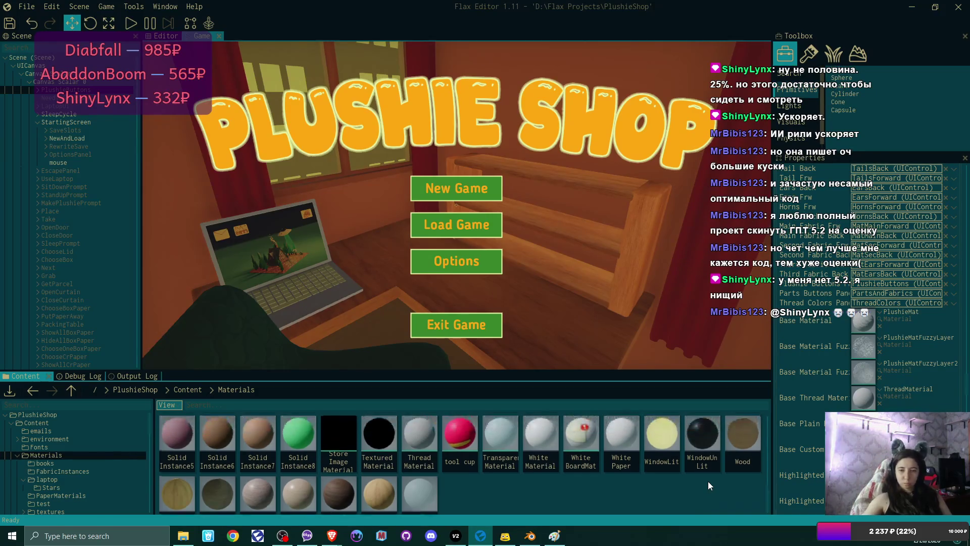
scroll(707, 481, up, 4)
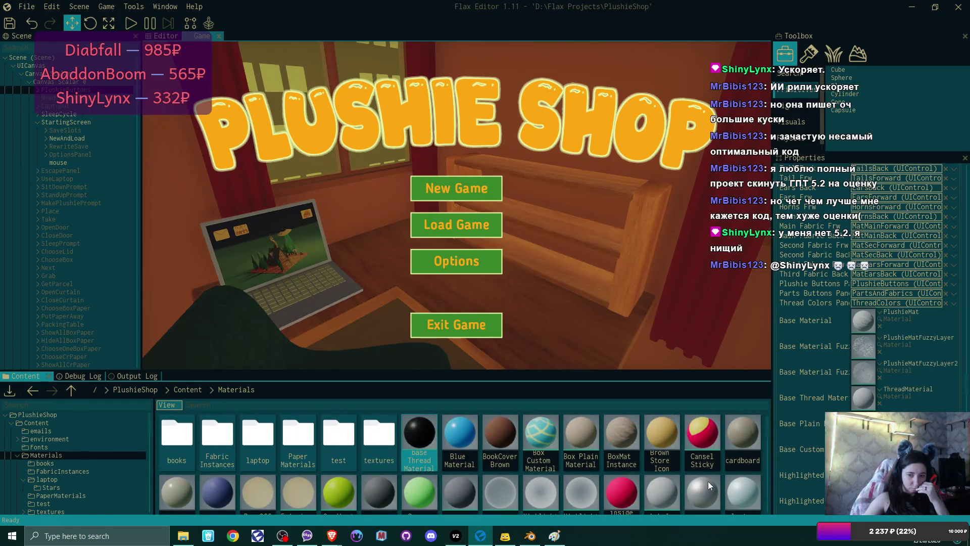
double_click(200, 440)
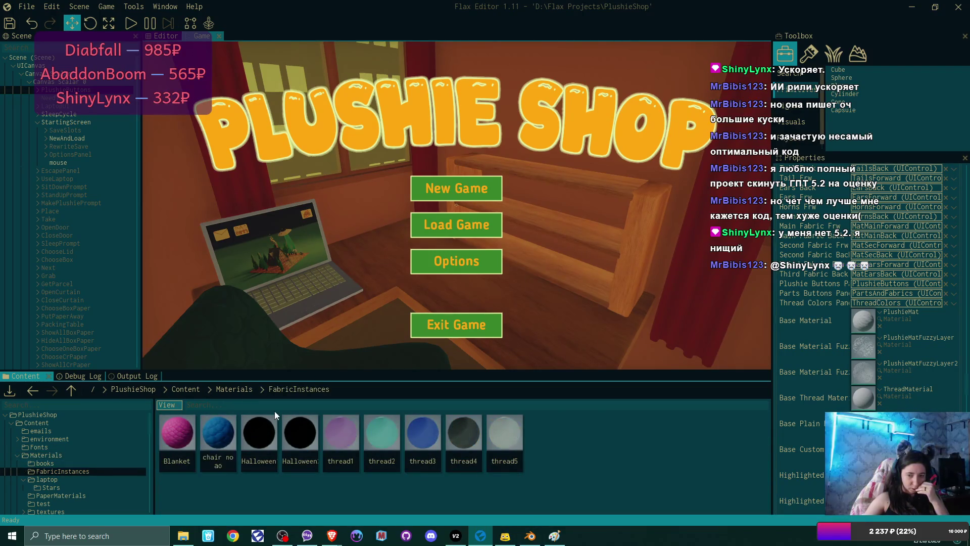
click(251, 390)
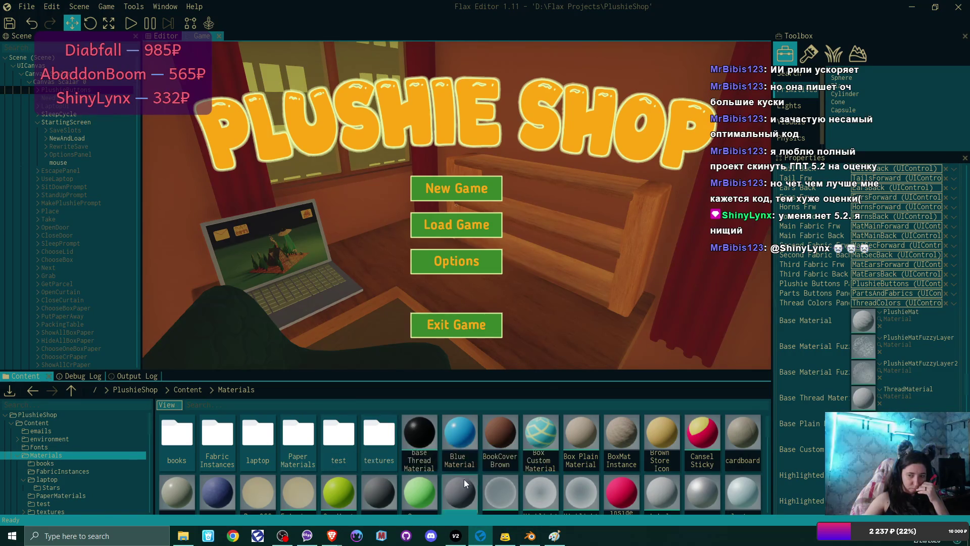
scroll(739, 451, down, 1)
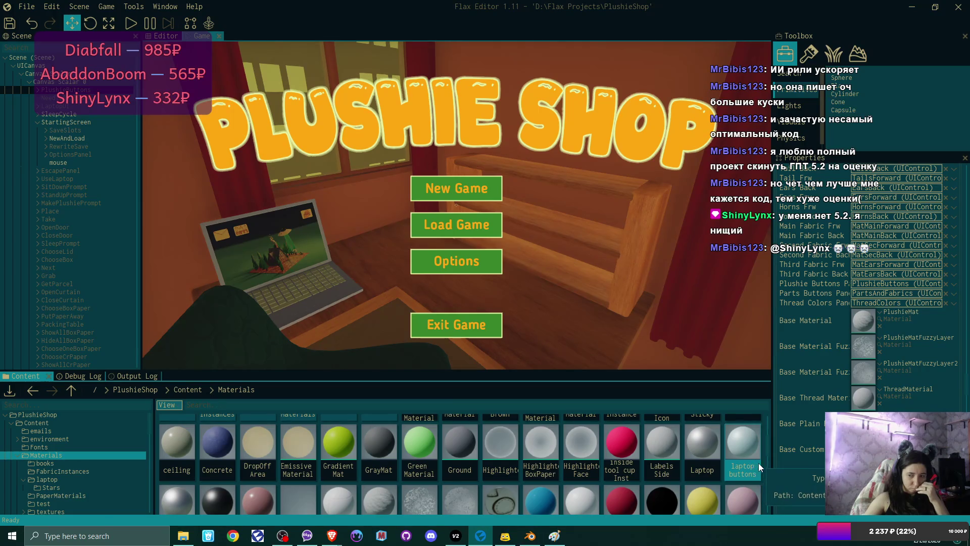
scroll(758, 463, down, 1)
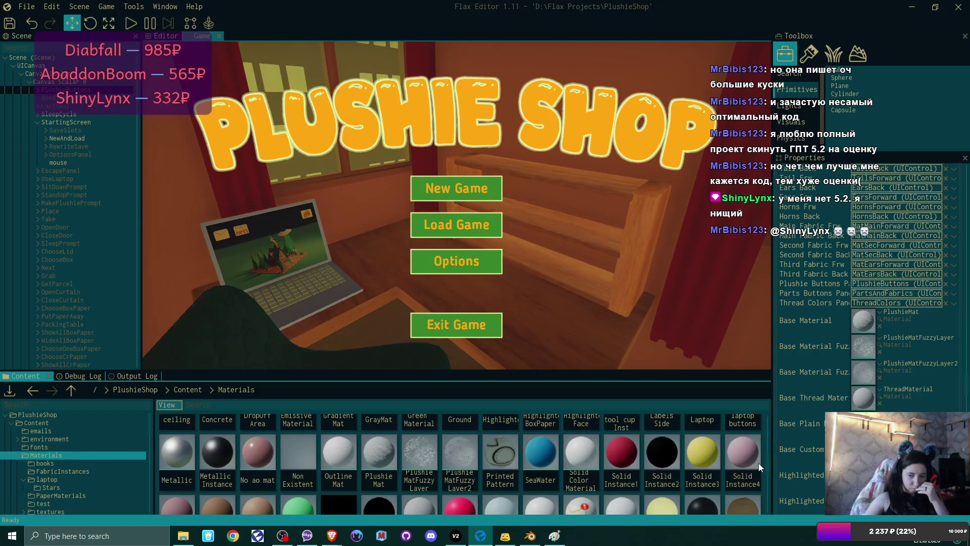
scroll(759, 462, up, 1)
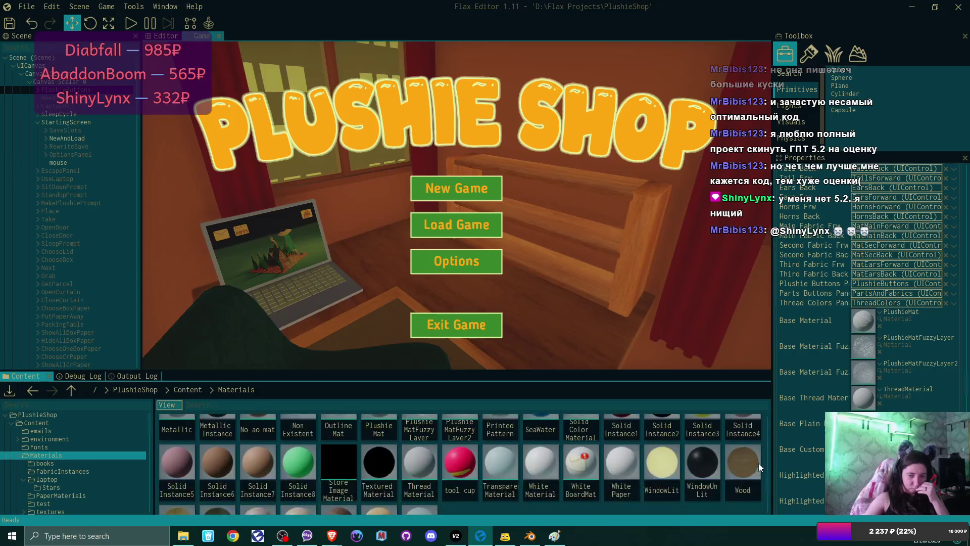
scroll(758, 464, up, 3)
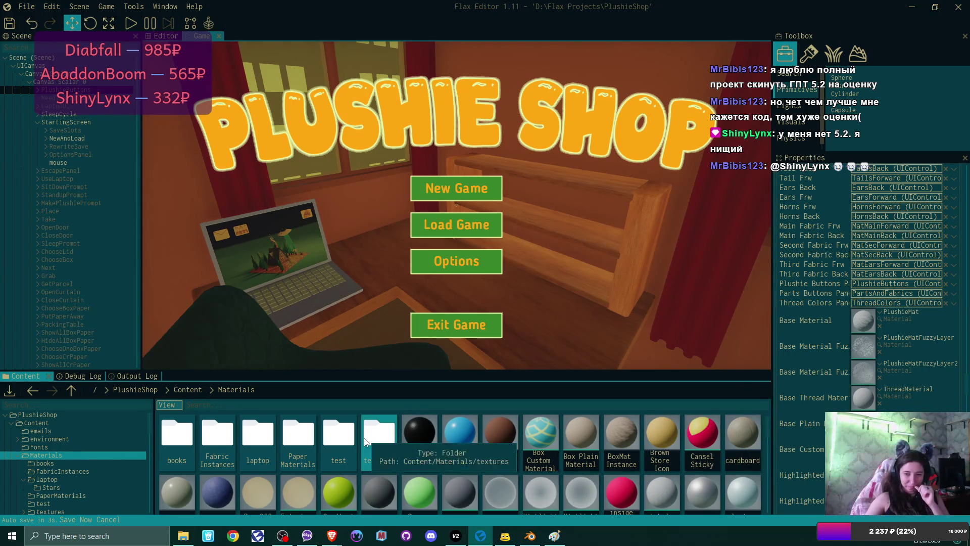
Browse into textures > PlushieFabrics > Fleece, then step back up to Materials via the breadcrumbs
double_click(379, 445)
scroll(570, 461, down, 1)
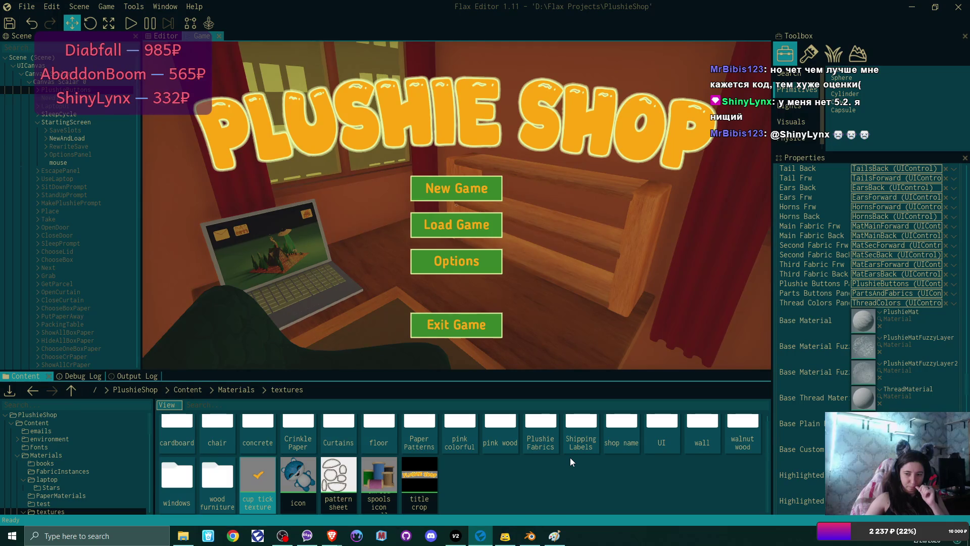
double_click(539, 434)
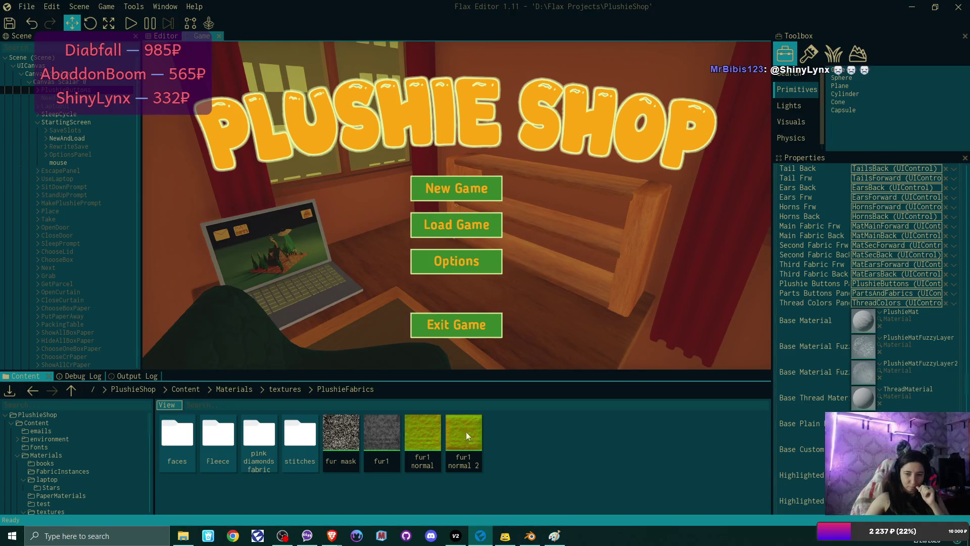
double_click(212, 441)
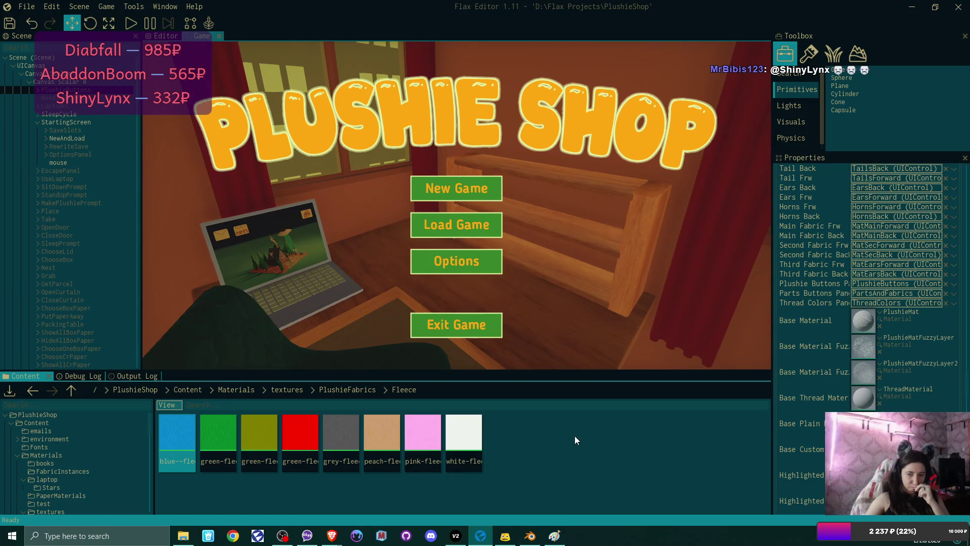
click(336, 390)
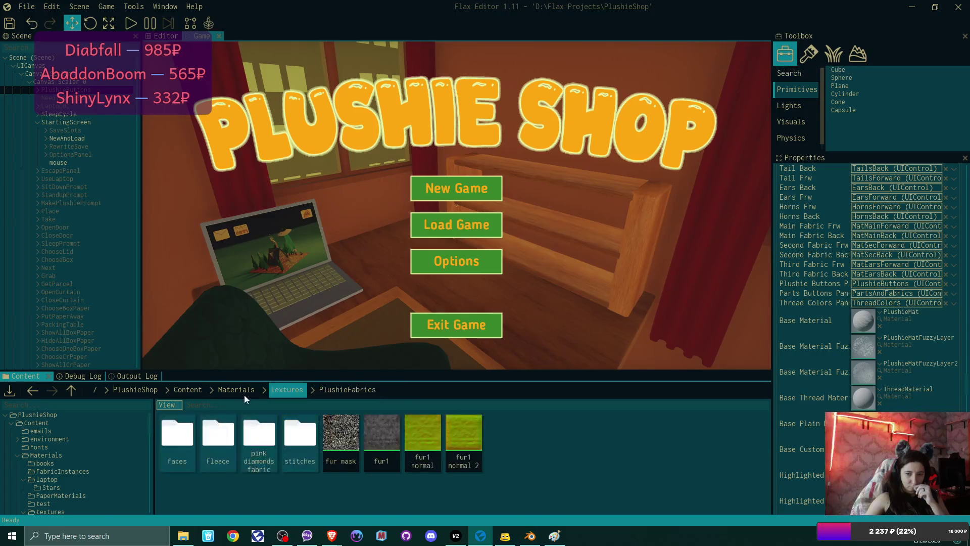
click(286, 392)
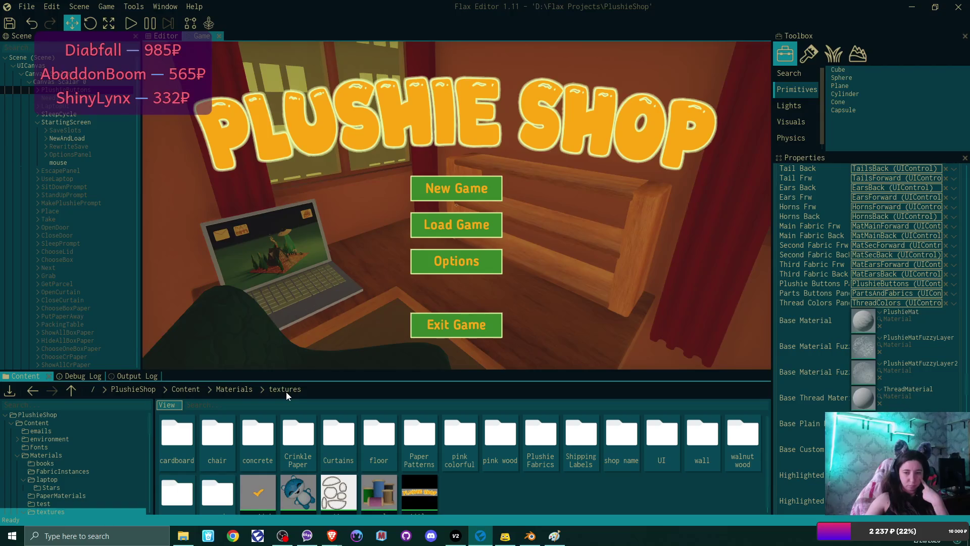
click(244, 388)
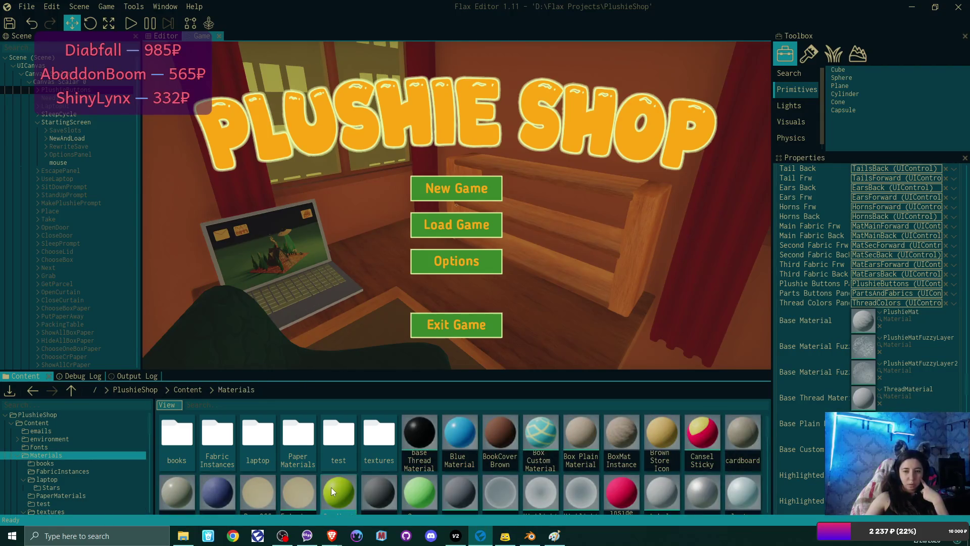
scroll(331, 487, down, 5)
scroll(331, 485, down, 3)
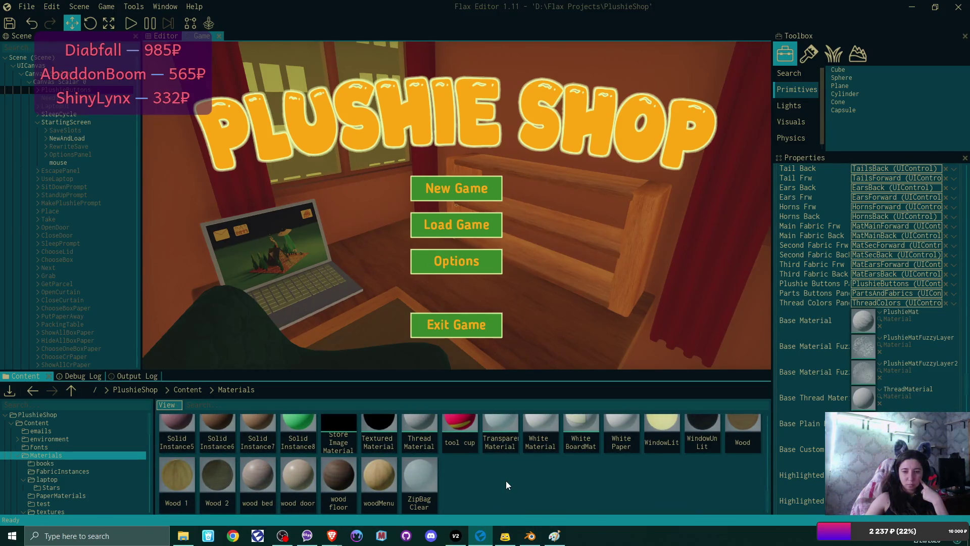
scroll(508, 485, up, 1)
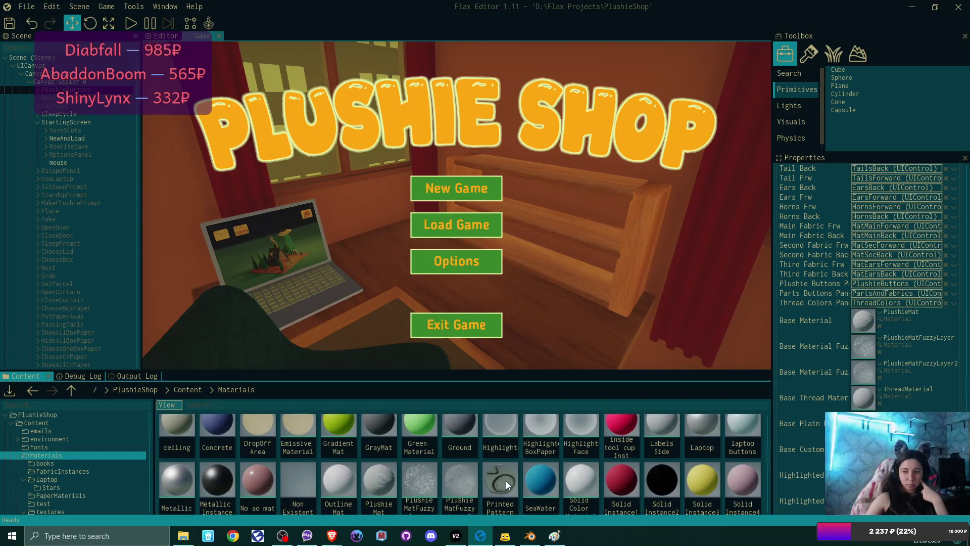
scroll(507, 484, up, 2)
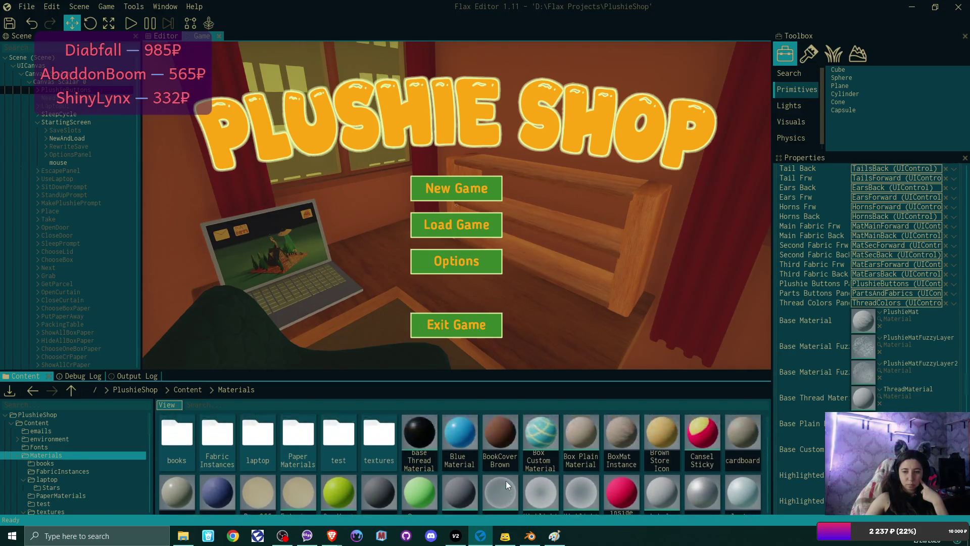
double_click(387, 442)
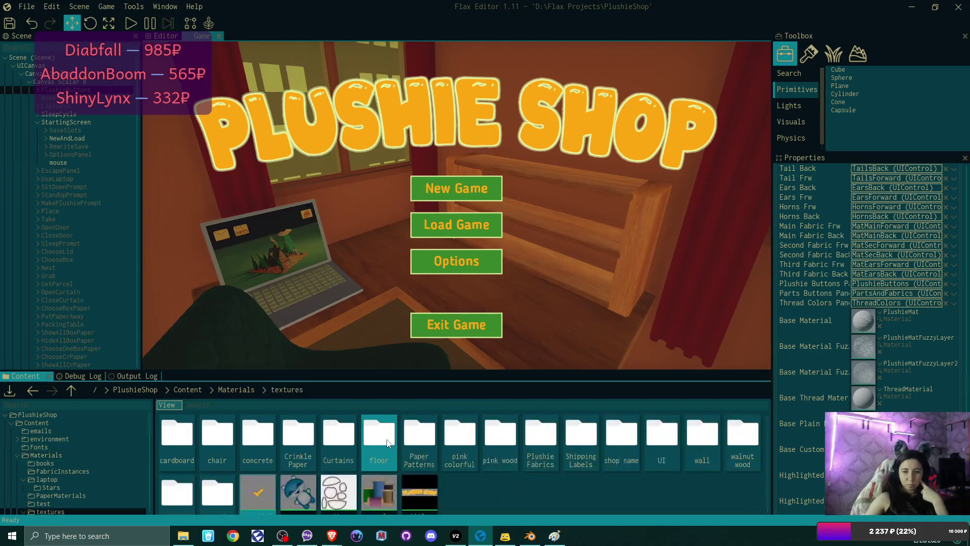
click(237, 390)
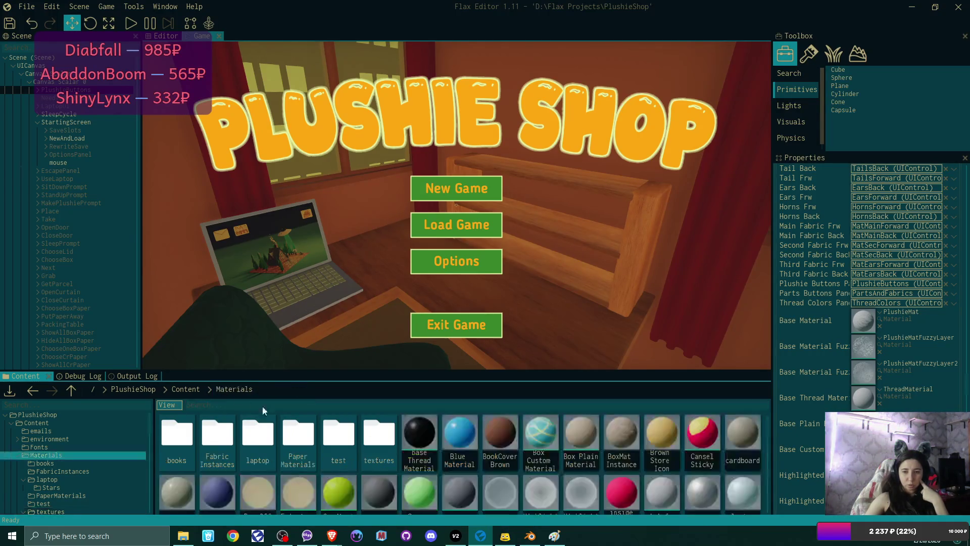
double_click(351, 445)
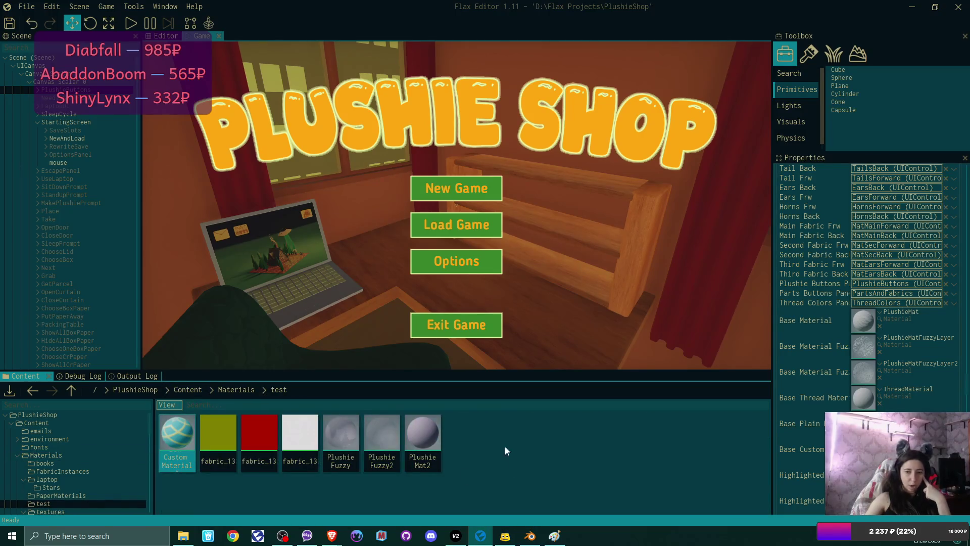
Delete Plushie Fuzzy, Plushie Fuzzy2 and PlushieMat2 from test, then return to Materials
drag(401, 439, 348, 442)
key(Delete)
key(Return)
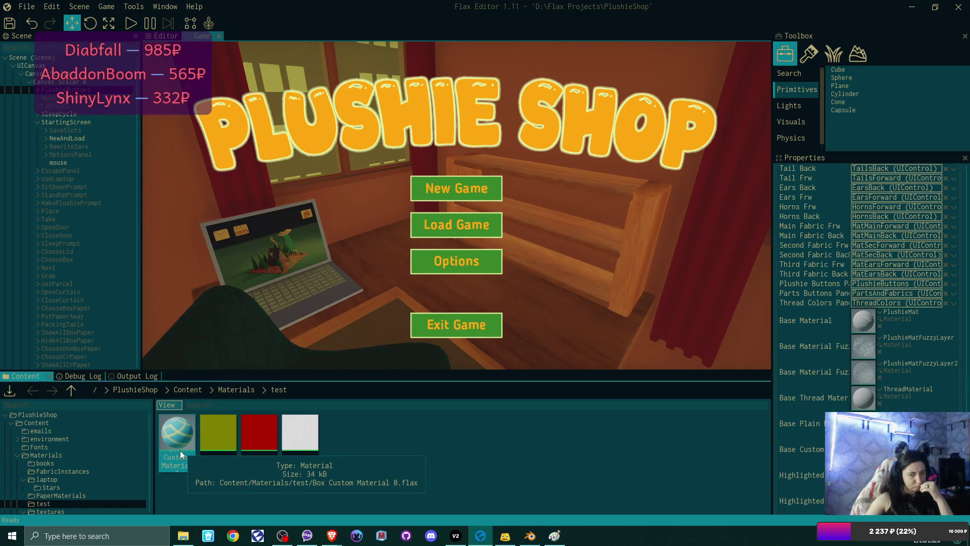
click(242, 390)
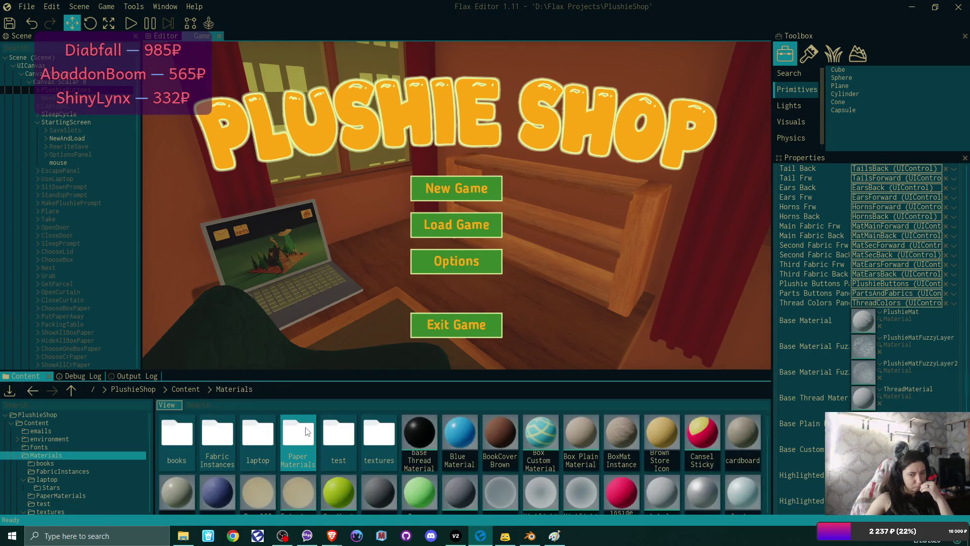
Delete the test folder from Materials with confirmation, then go up to Content
click(357, 434)
key(Delete)
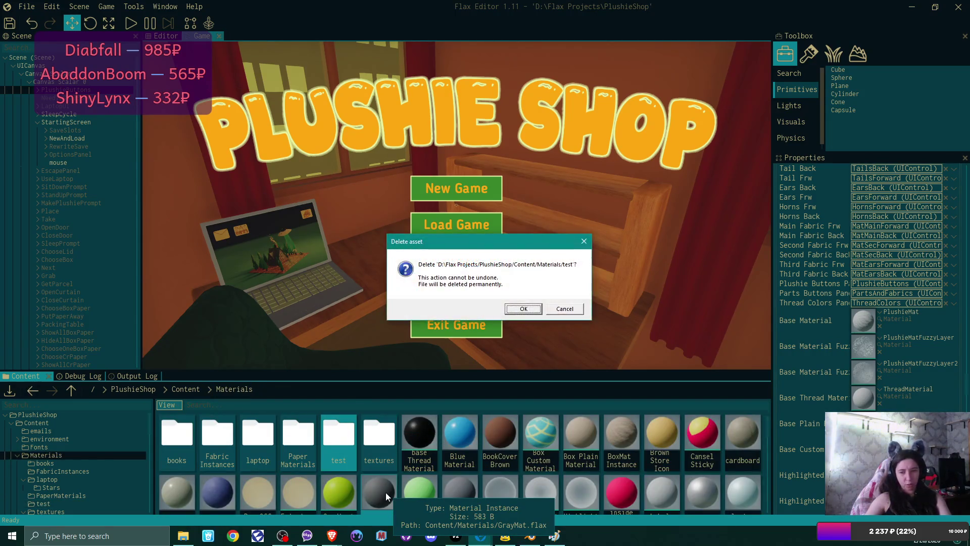
key(Return)
scroll(401, 460, down, 1)
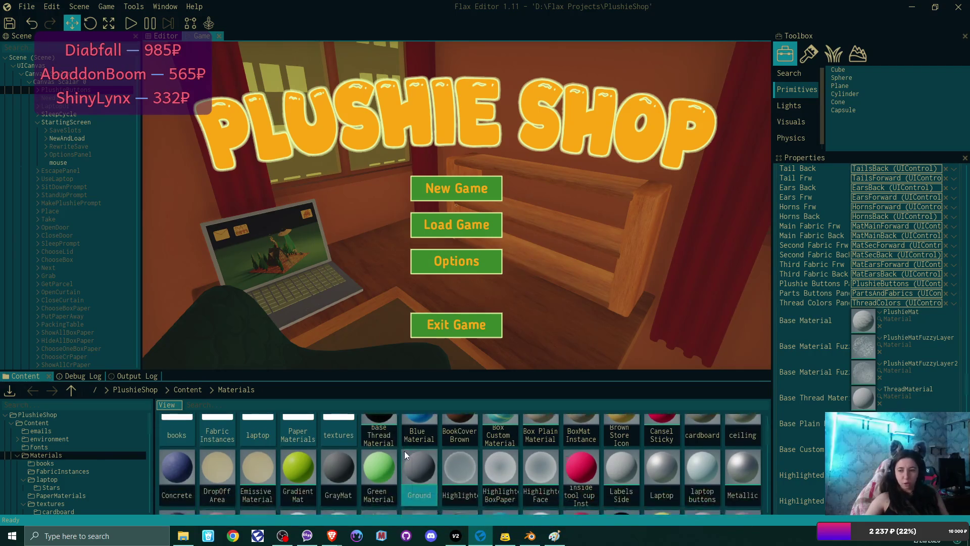
scroll(390, 444, down, 1)
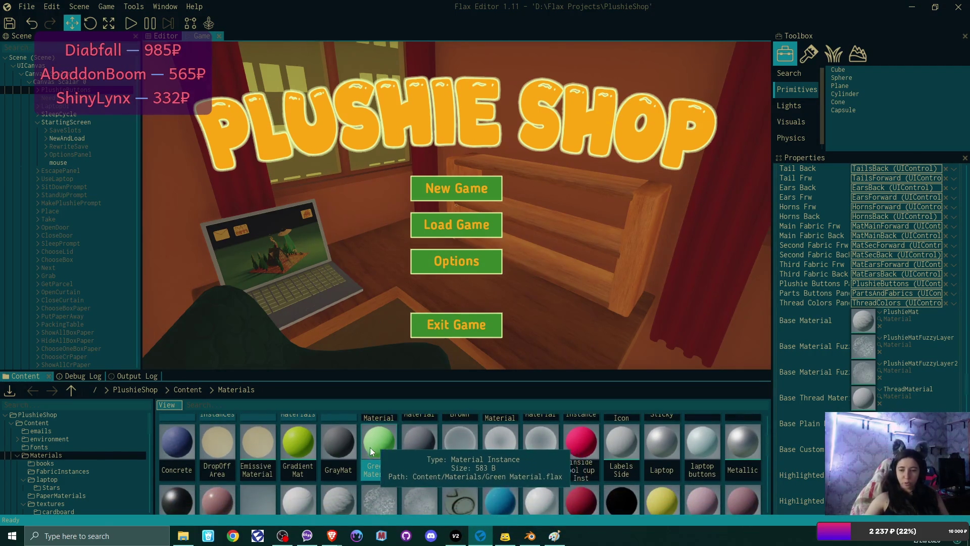
scroll(344, 464, up, 1)
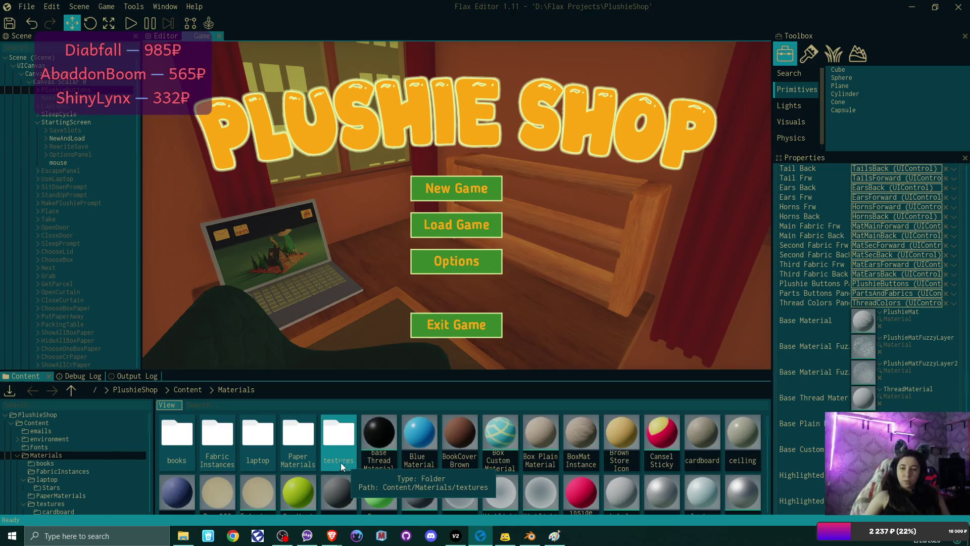
click(188, 390)
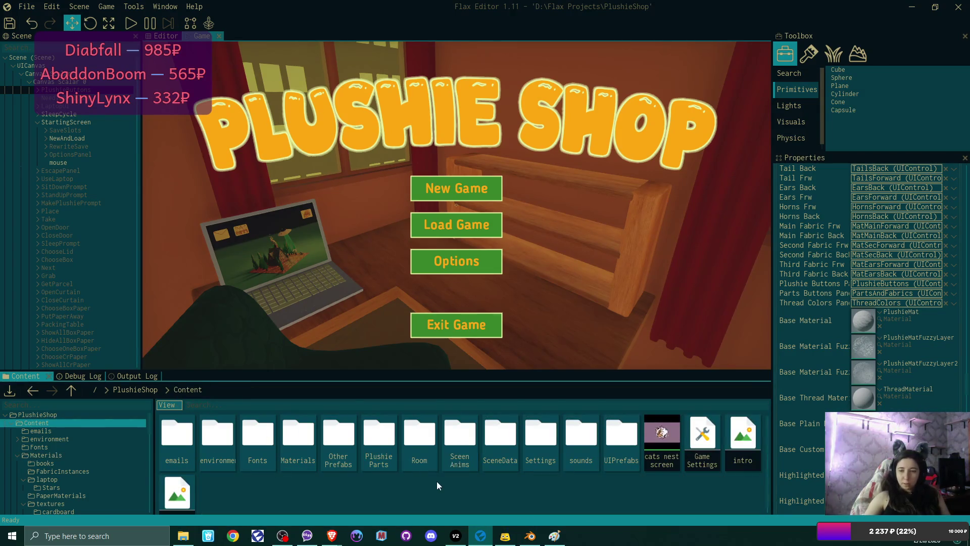
Create a new folder named Wings in PlushieParts > Prefabs
double_click(379, 439)
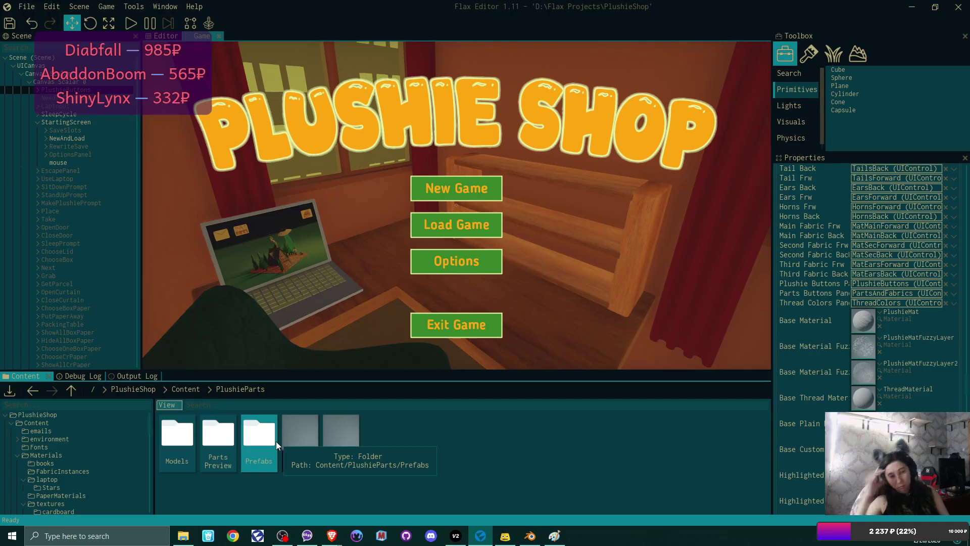
double_click(276, 441)
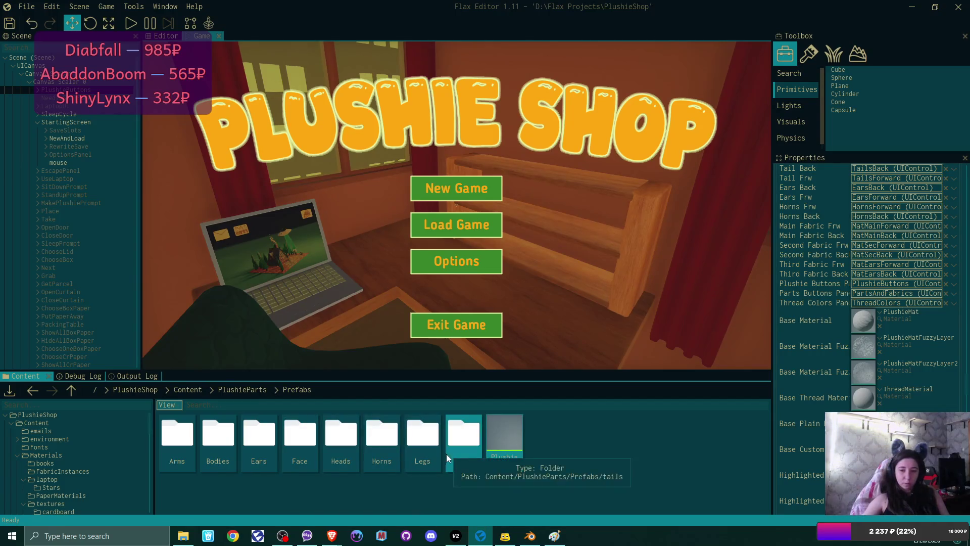
right_click(603, 452)
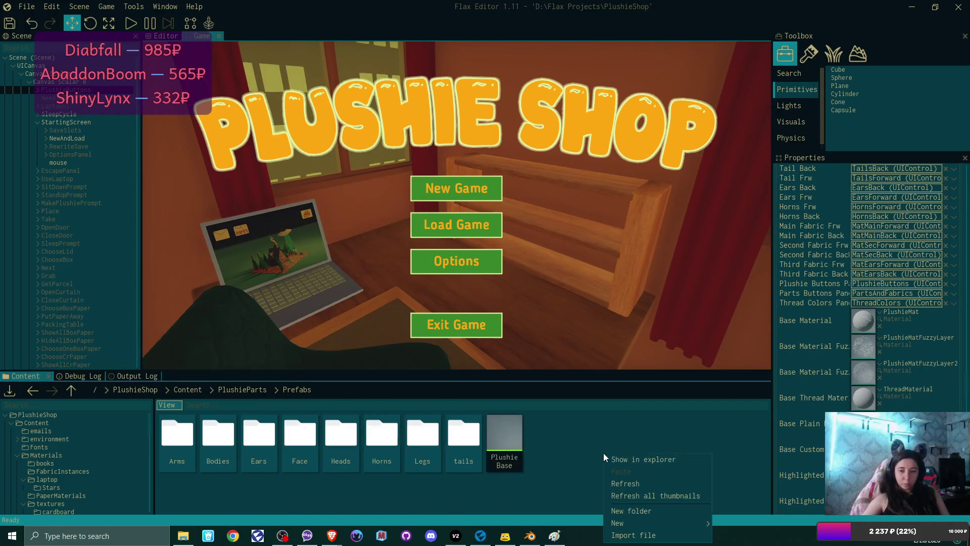
click(665, 509)
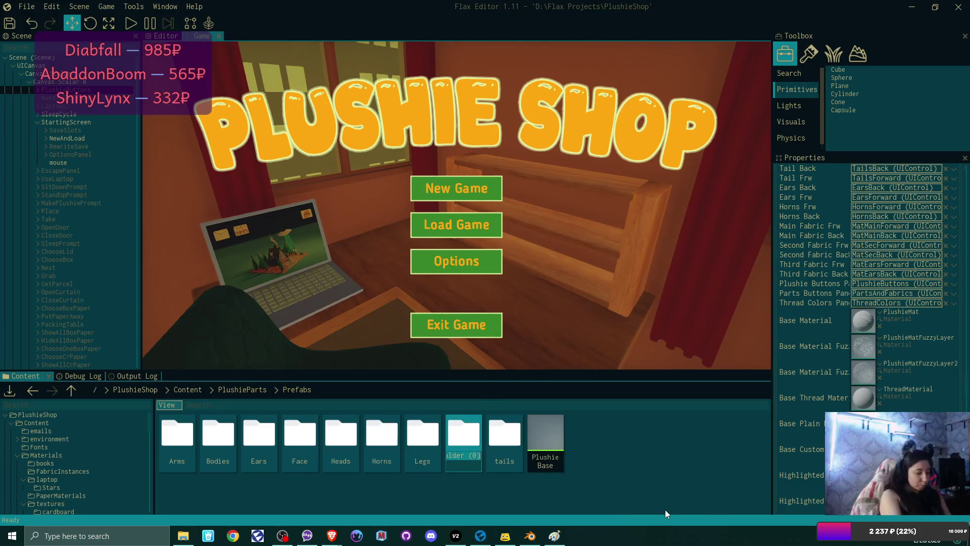
text(Wings)
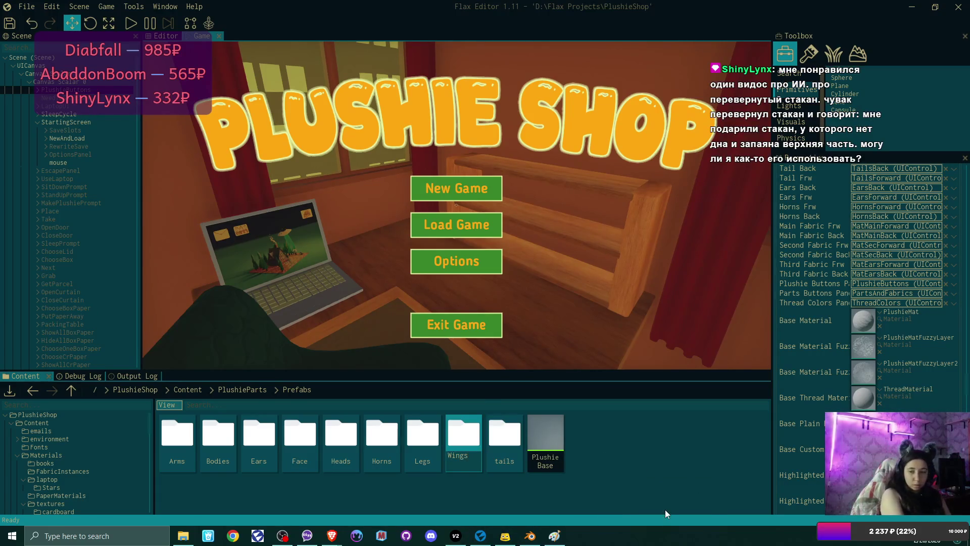
key(Return)
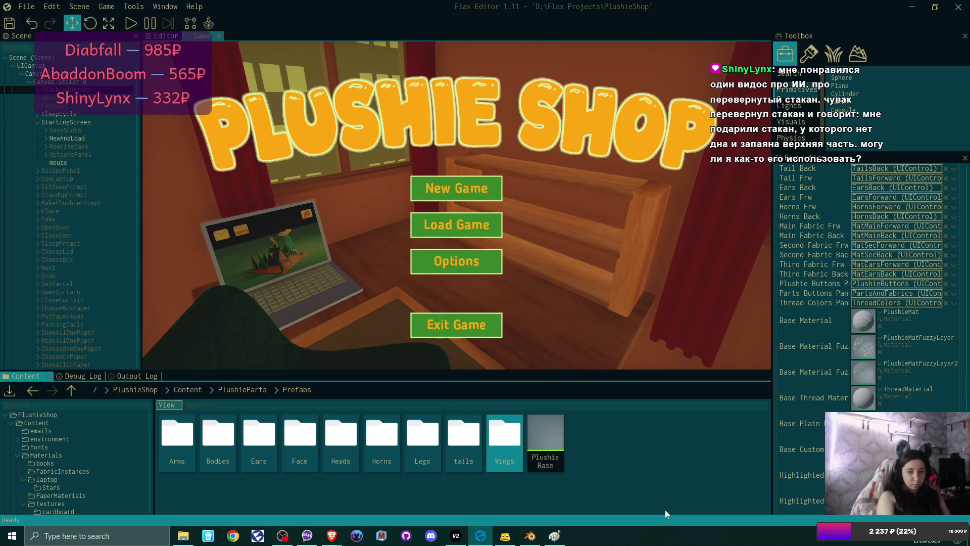
Attempt to rename the tails folder to Tails and dismiss the resulting error
key(Left)
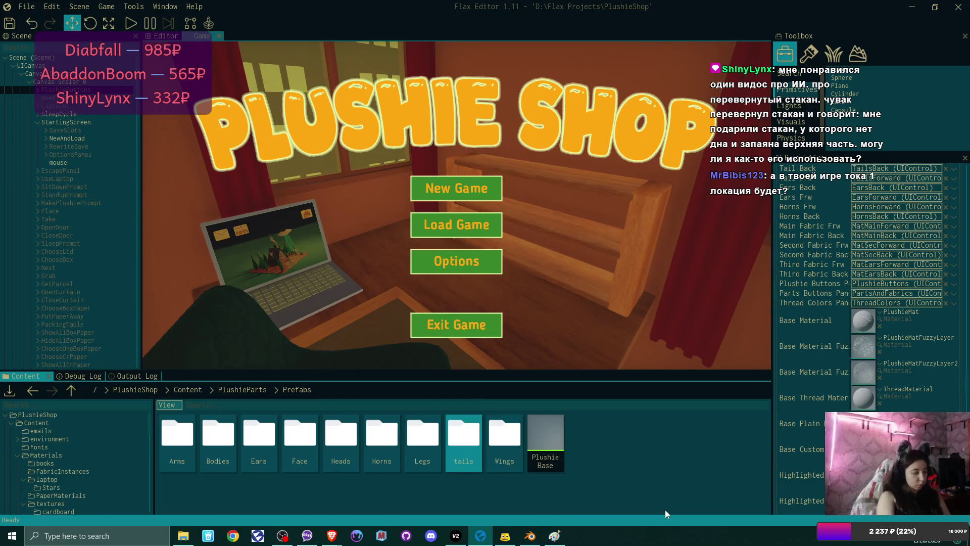
key(F2)
key(Home)
key(Delete)
text(T)
key(Return)
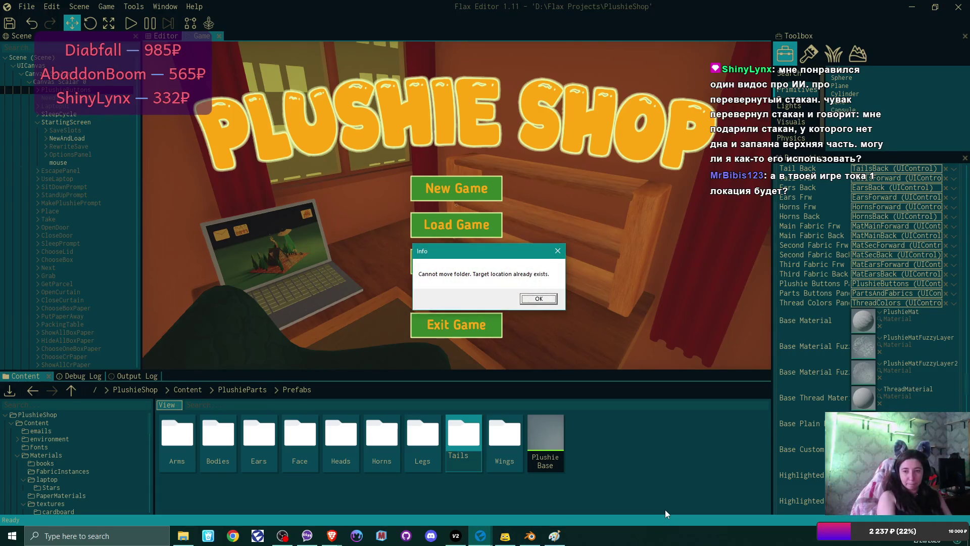
key(Return)
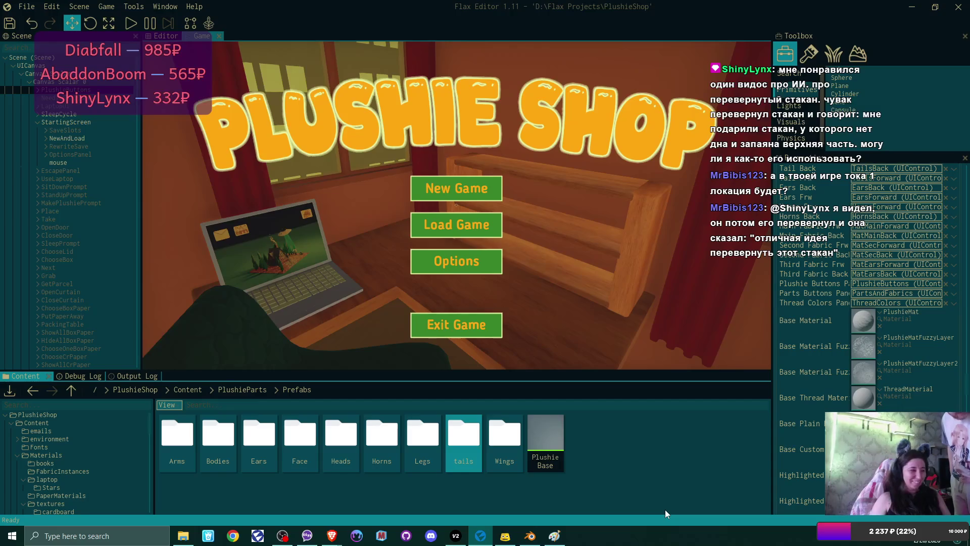
Open the tails folder to reveal the tail fox, tail long and tail_round prefabs
key(Right)
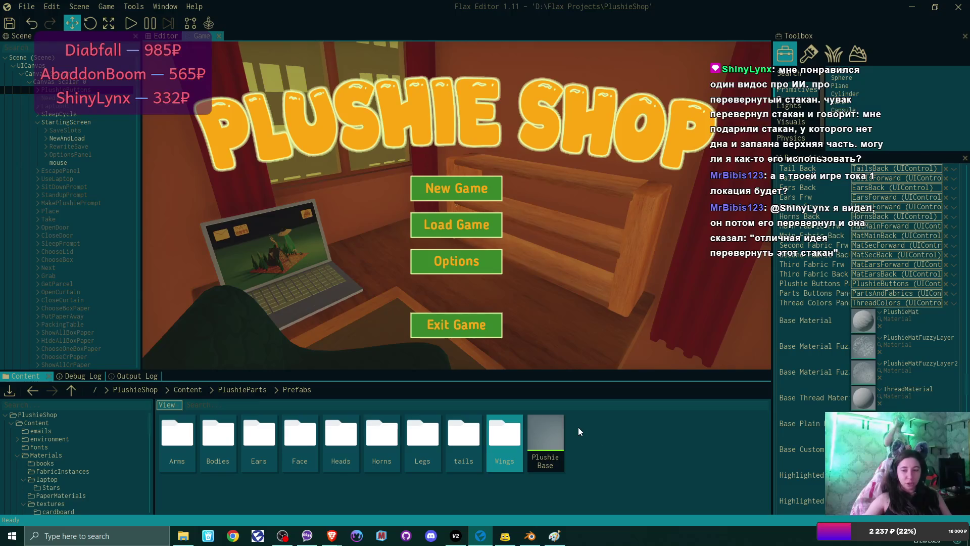
double_click(465, 436)
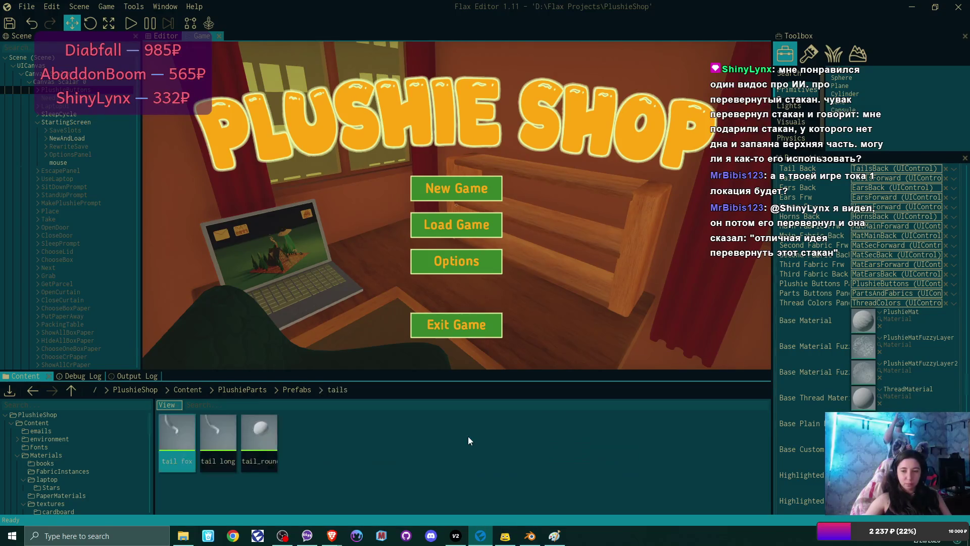
Inspect the tail fox prefab, a Big Rounded Tail part priced 3, then close its window
double_click(191, 437)
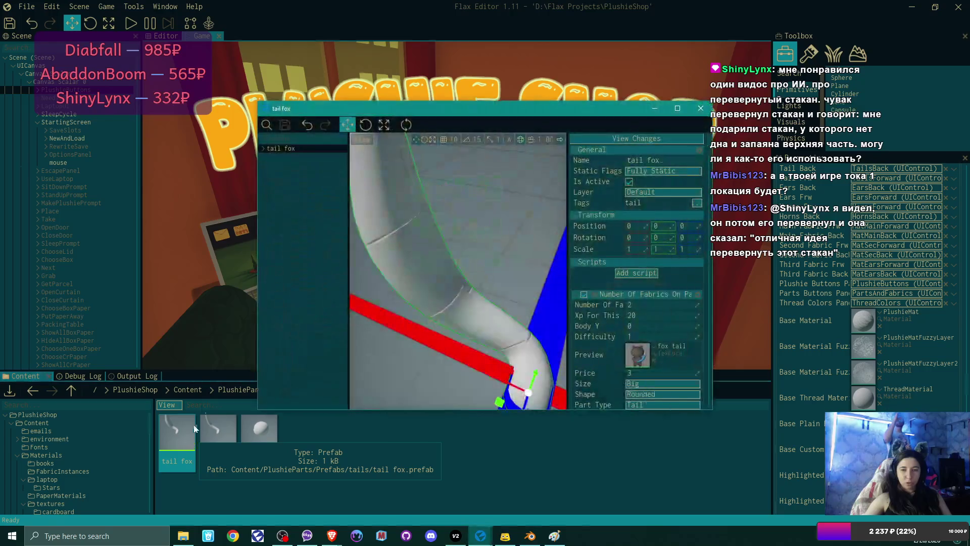
click(263, 149)
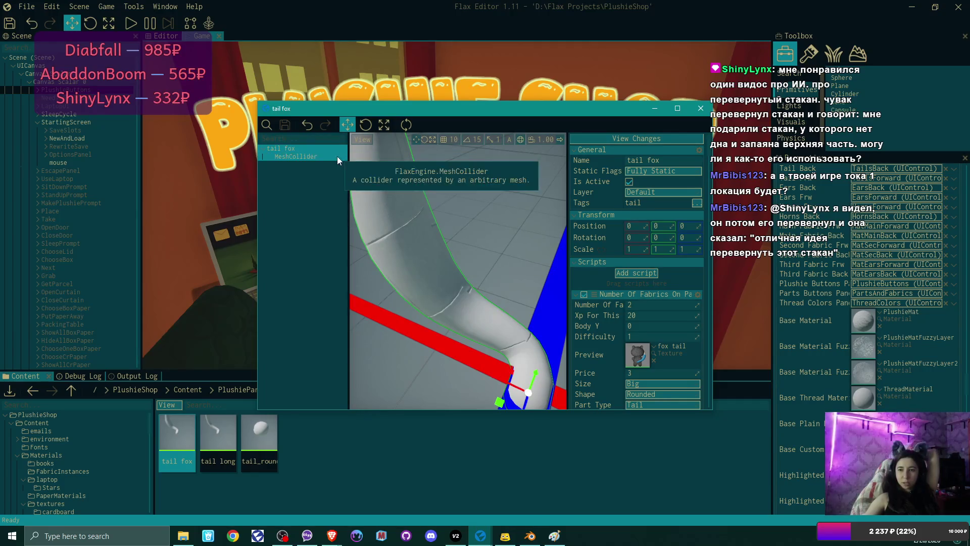
scroll(693, 284, down, 3)
scroll(691, 289, down, 5)
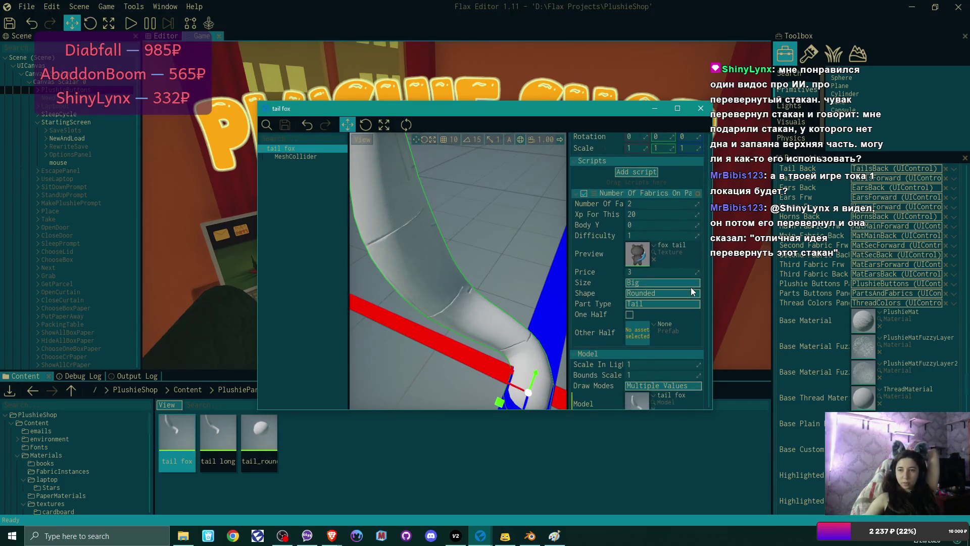
scroll(692, 290, down, 5)
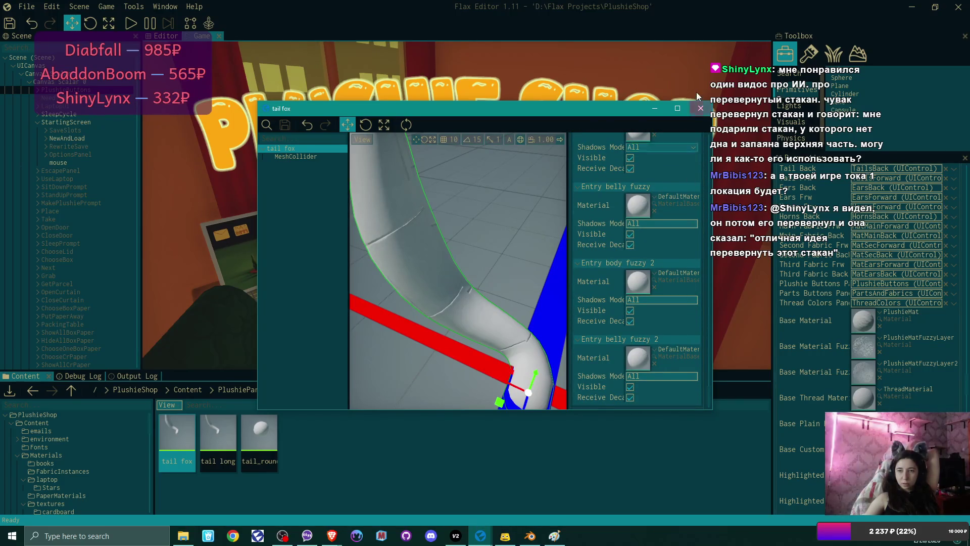
click(700, 109)
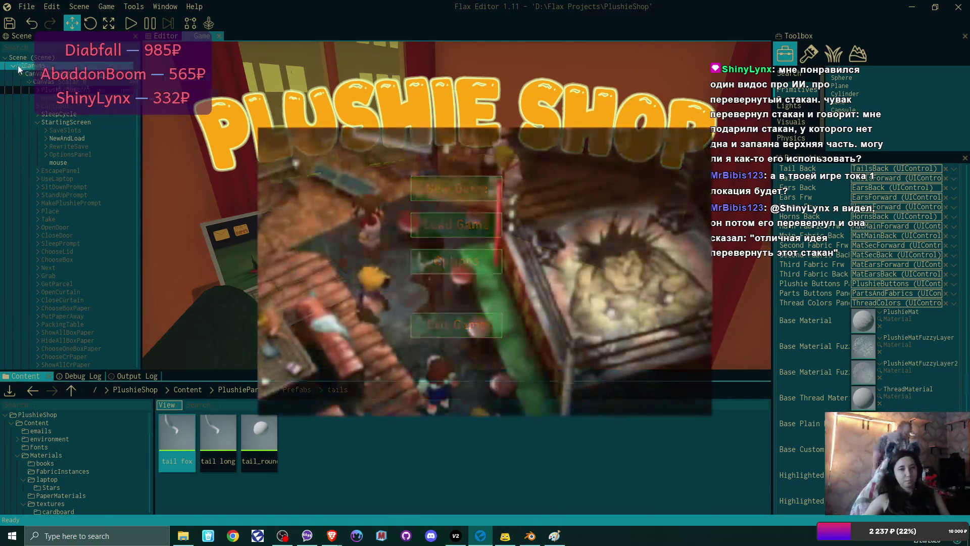
Browse the Scene tree, collapsing StartingScreenScene and expanding corner table down to MyBuilding
scroll(83, 216, down, 10)
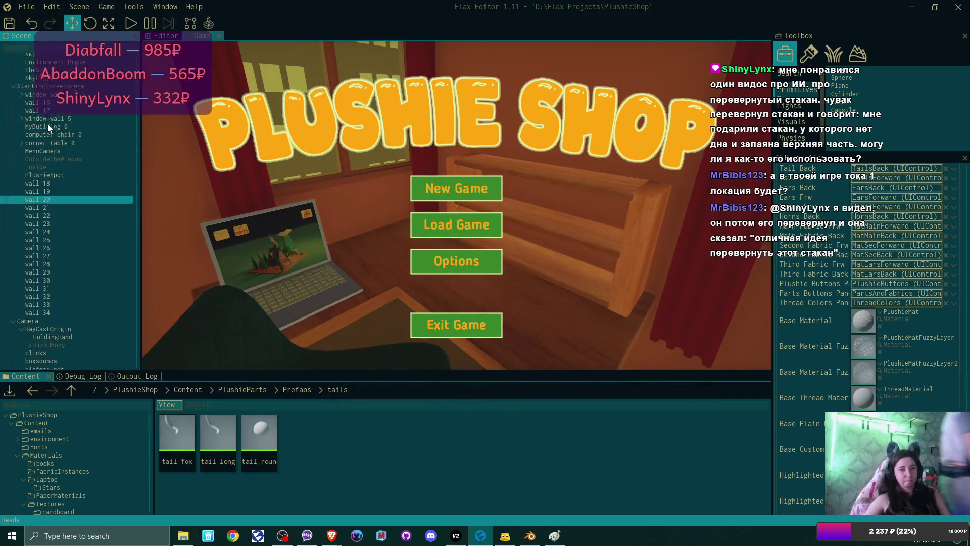
scroll(48, 124, up, 3)
click(14, 89)
click(85, 129)
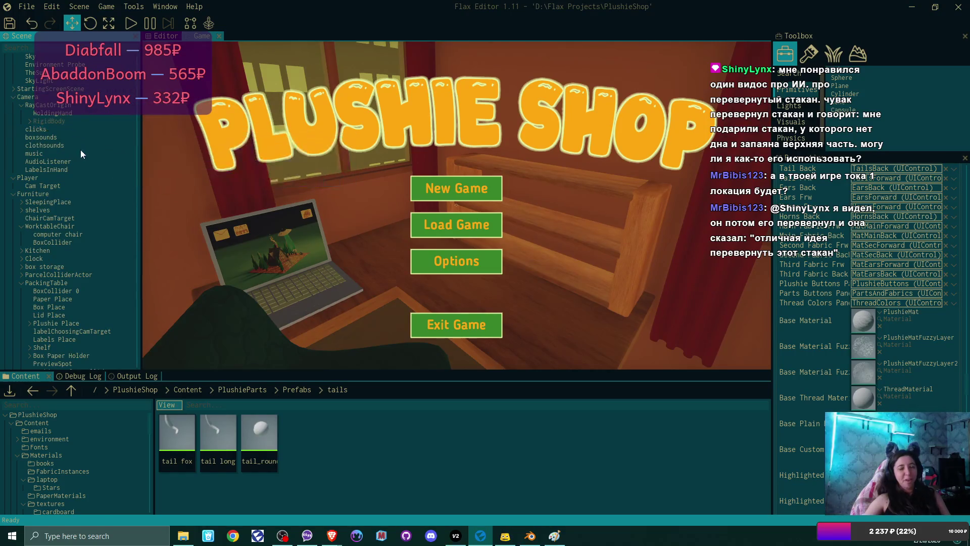
scroll(91, 167, down, 8)
scroll(92, 172, down, 5)
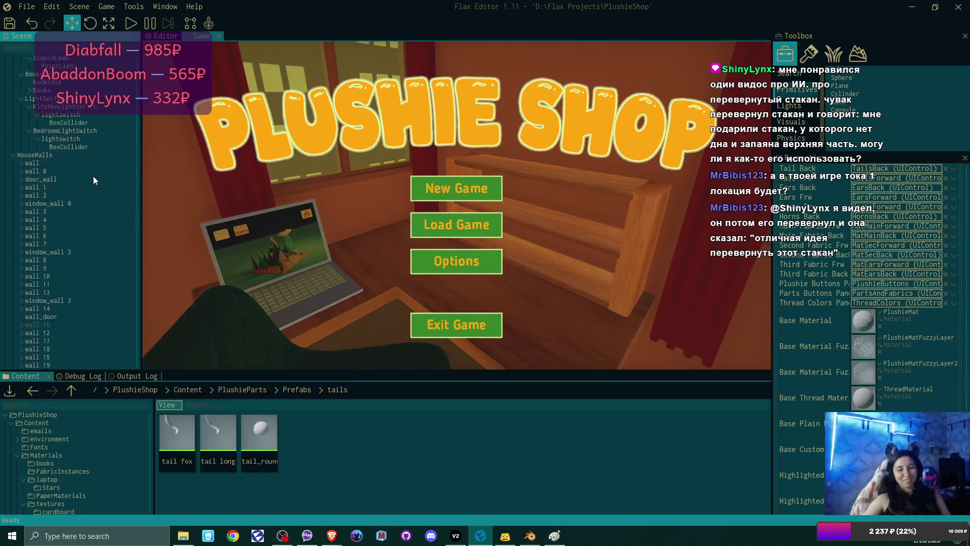
click(13, 80)
scroll(76, 151, down, 2)
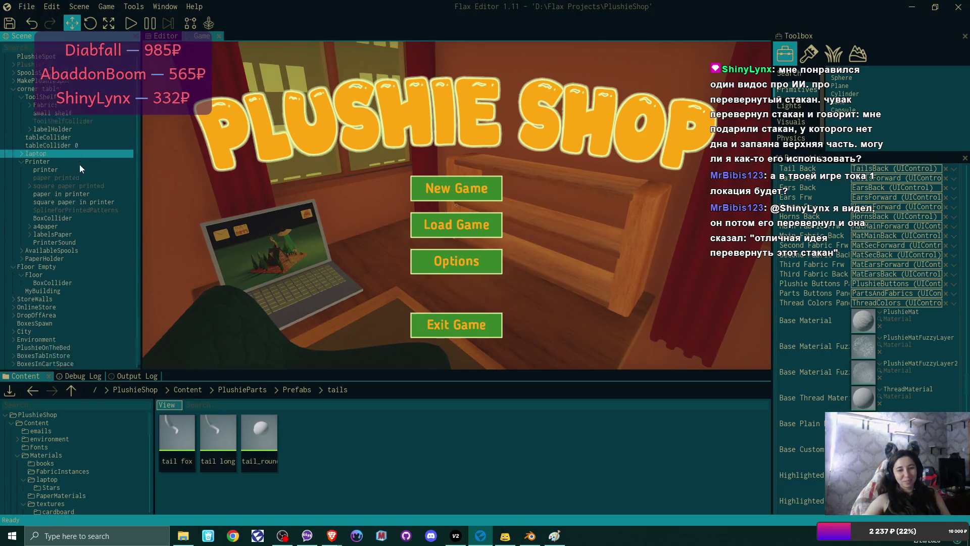
click(93, 287)
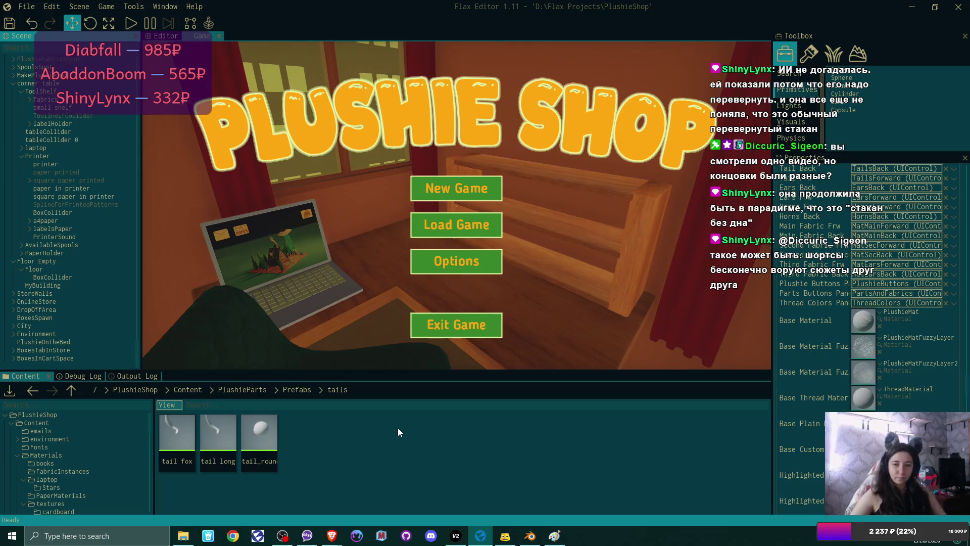
Show the Debug Log, confirming 0 errors, 0 warnings and 0 messages
click(75, 375)
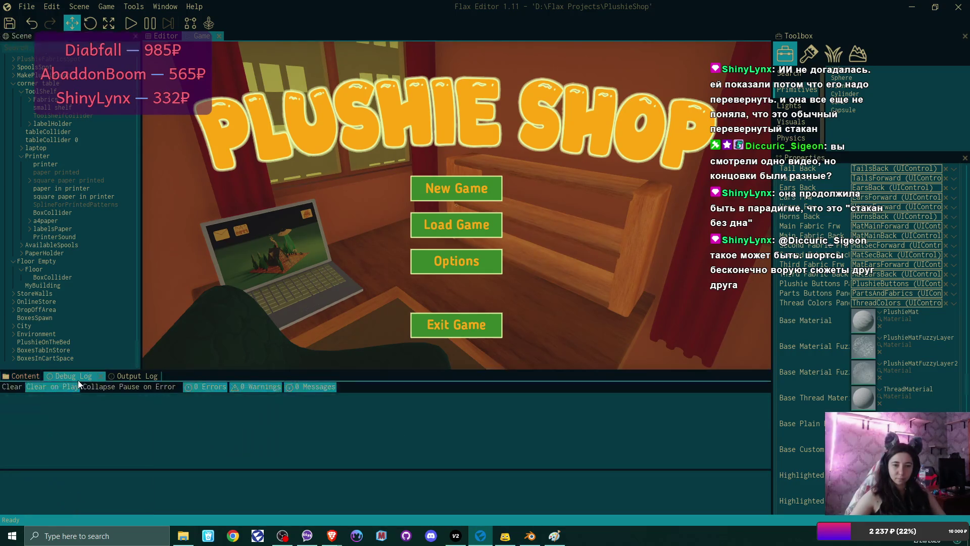
Return to the Content browser, go up to Prefabs and enter the Horns folder
click(22, 378)
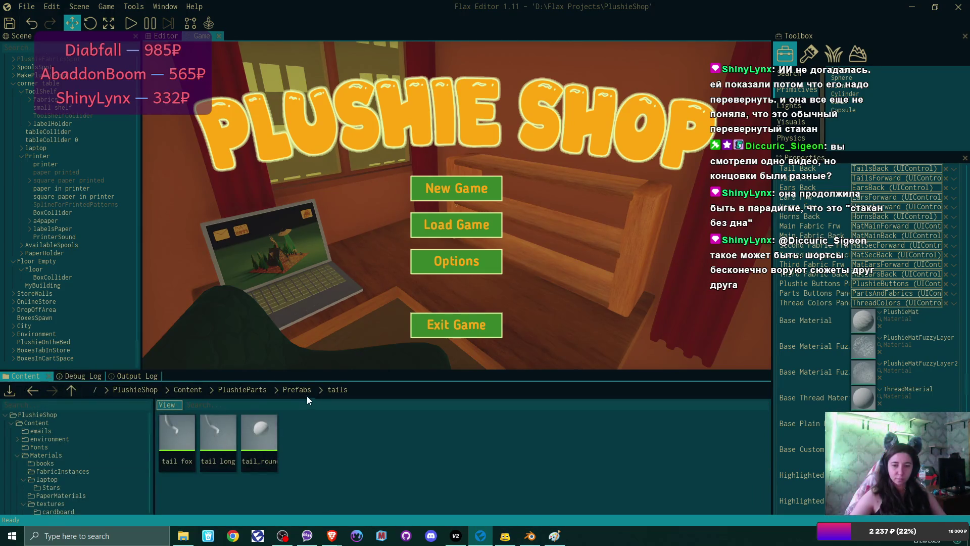
key(BackSpace)
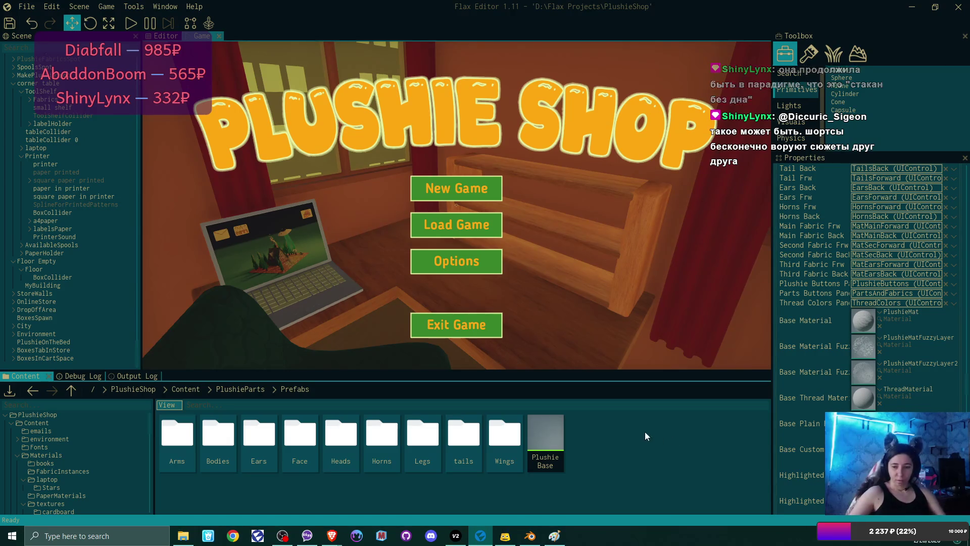
double_click(374, 443)
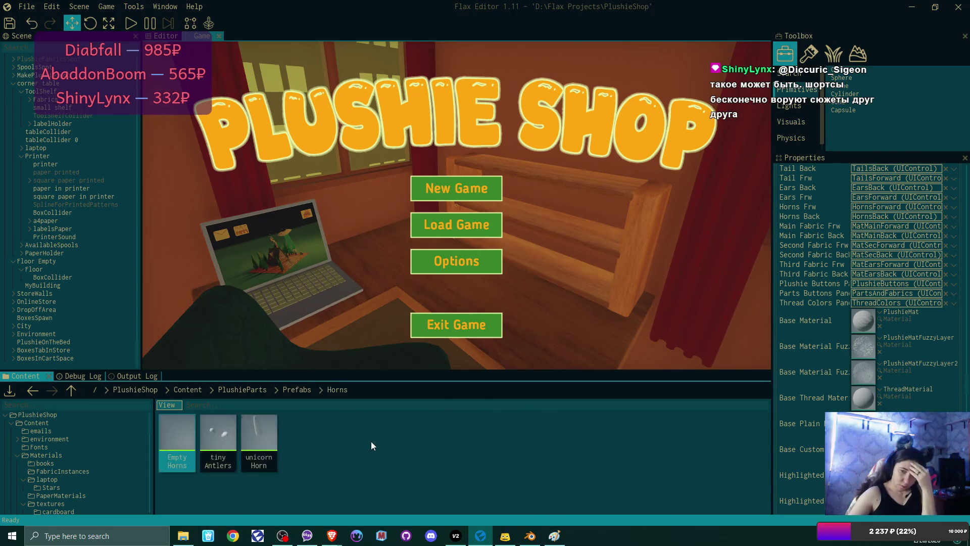
double_click(191, 429)
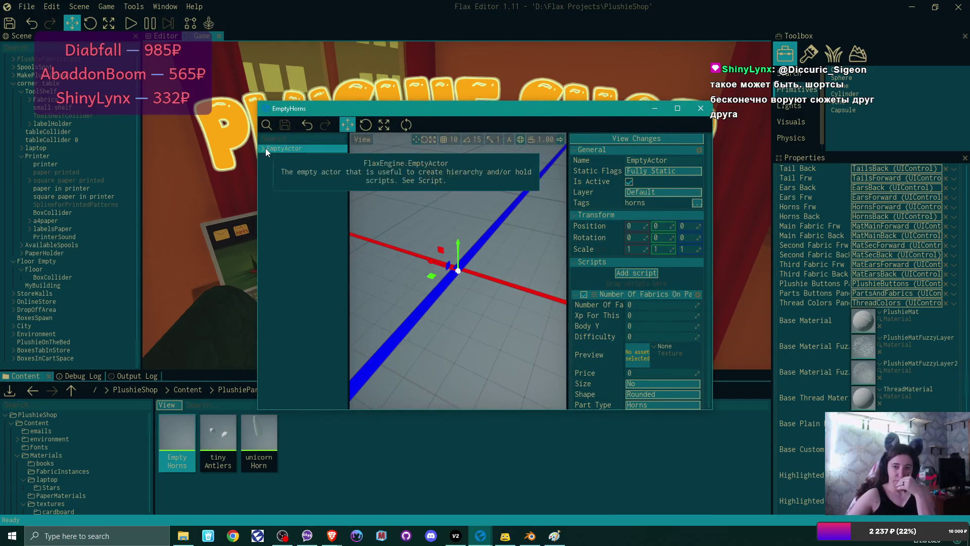
click(265, 149)
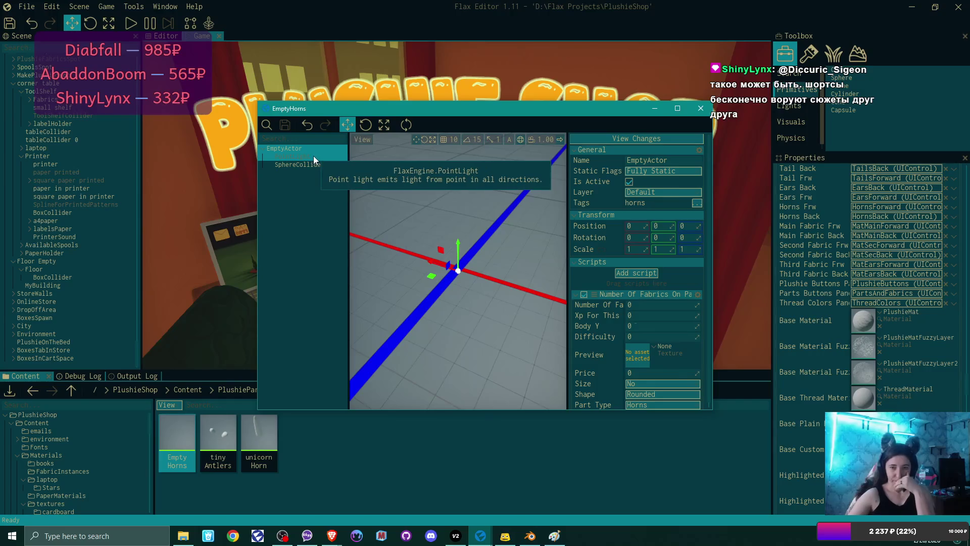
click(313, 157)
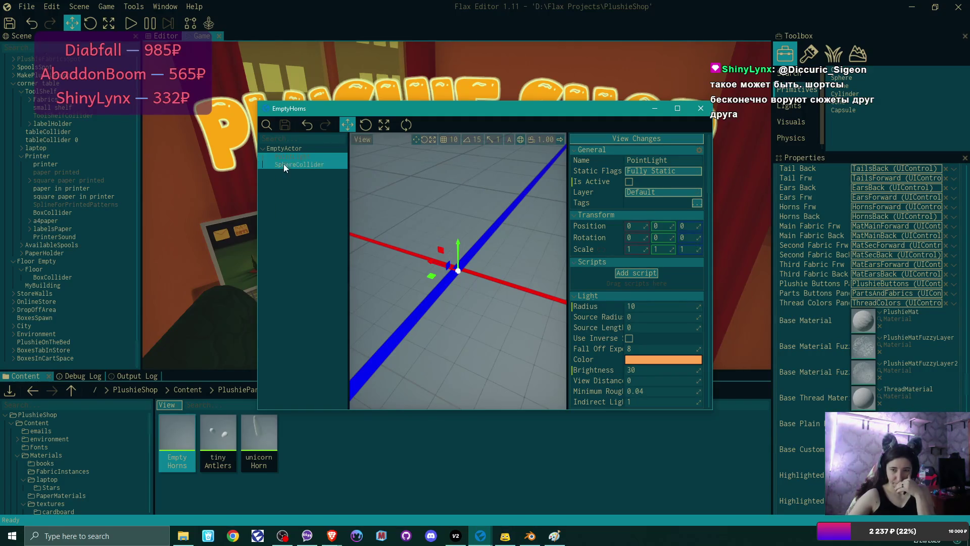
click(286, 148)
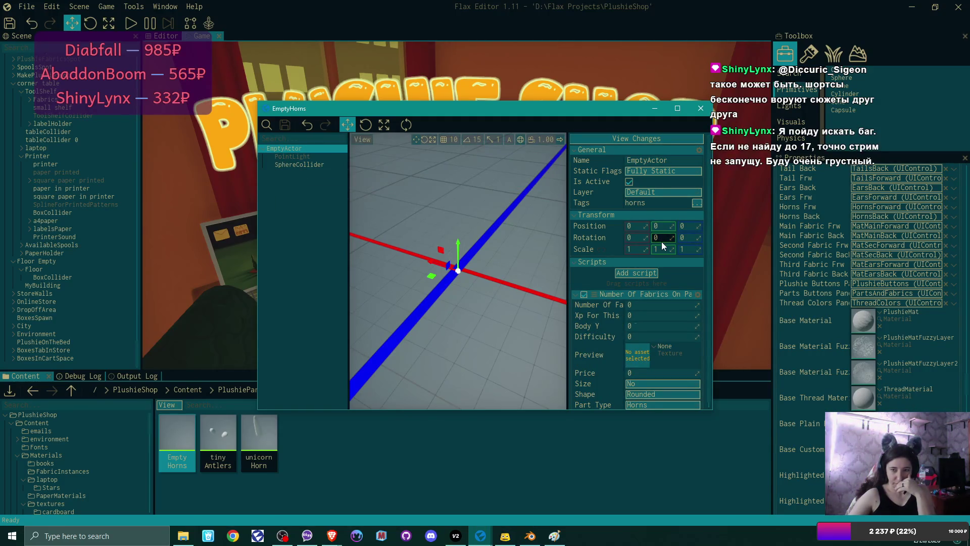
click(701, 109)
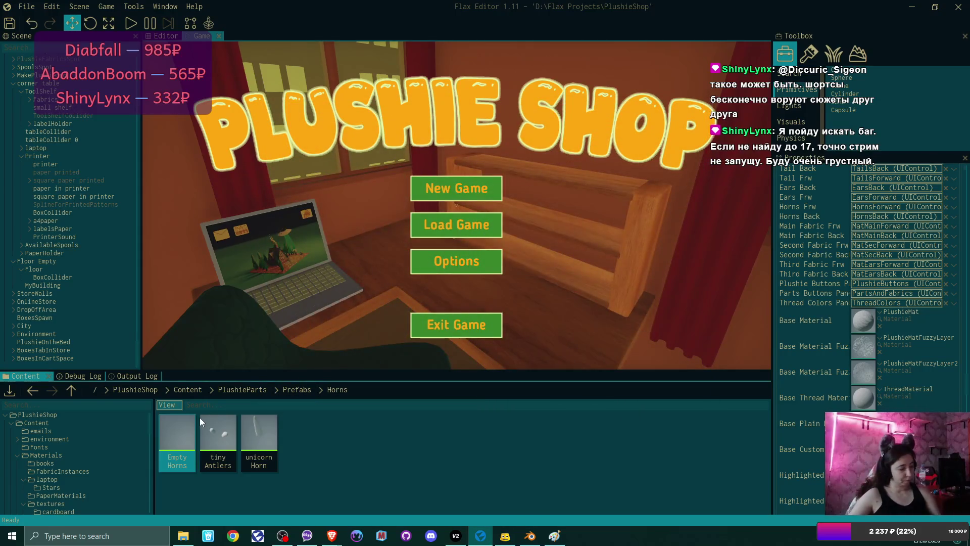
Duplicate the Empty Horns prefab and rename the copy to EmptyTail
key(ctrl+d)
key(BackSpace)
key(BackSpace)
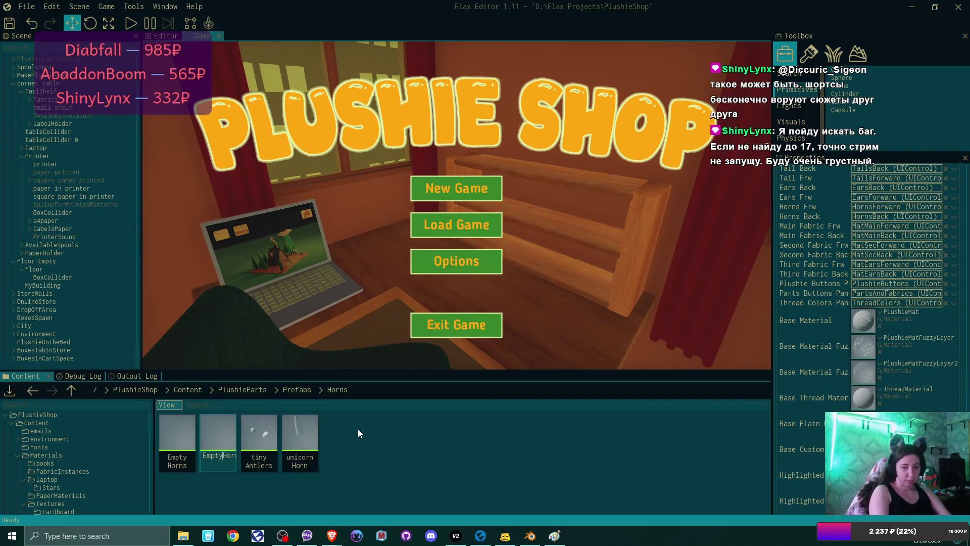
key(BackSpace)
key(BackSpace)
key(BackSpace)
key(Delete)
key(Delete)
text(Tail)
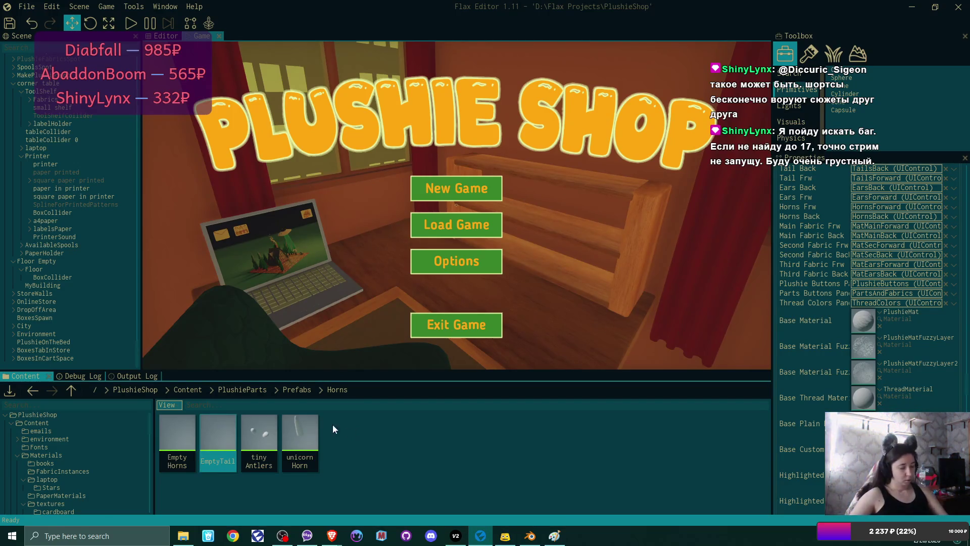
Move EmptyTail into the Prefabs/tails folder and open that folder
click(306, 387)
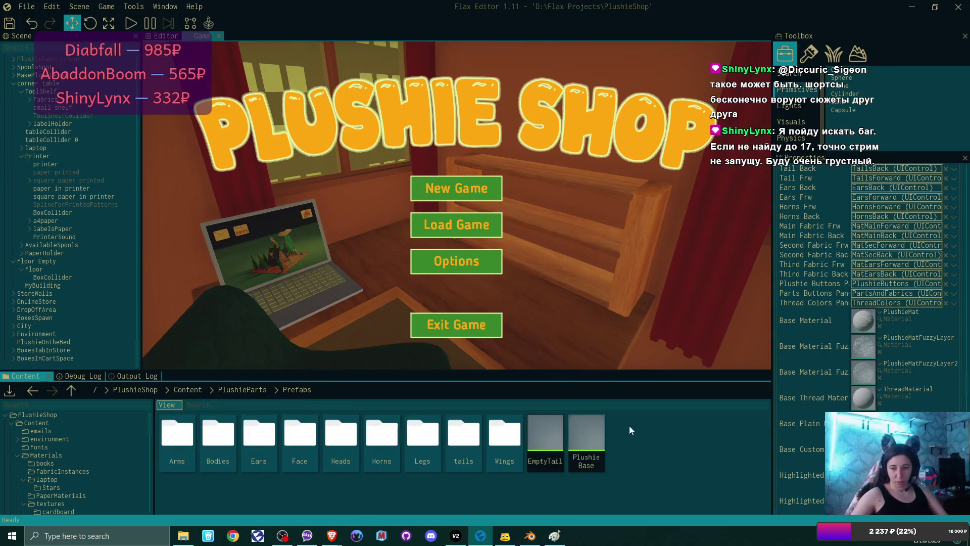
mouse_move(556, 427)
mouse_down()
mouse_move(513, 464)
mouse_move(463, 441)
mouse_up()
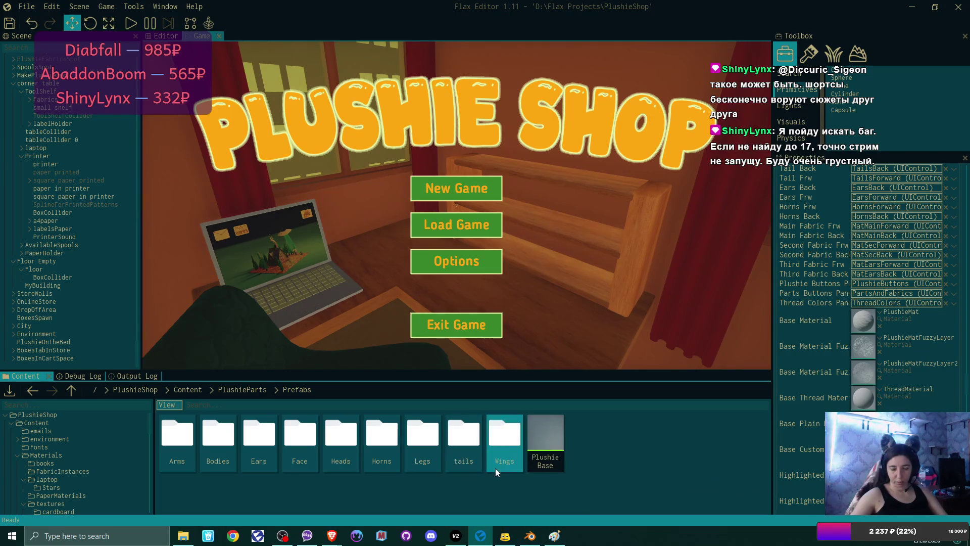
double_click(469, 442)
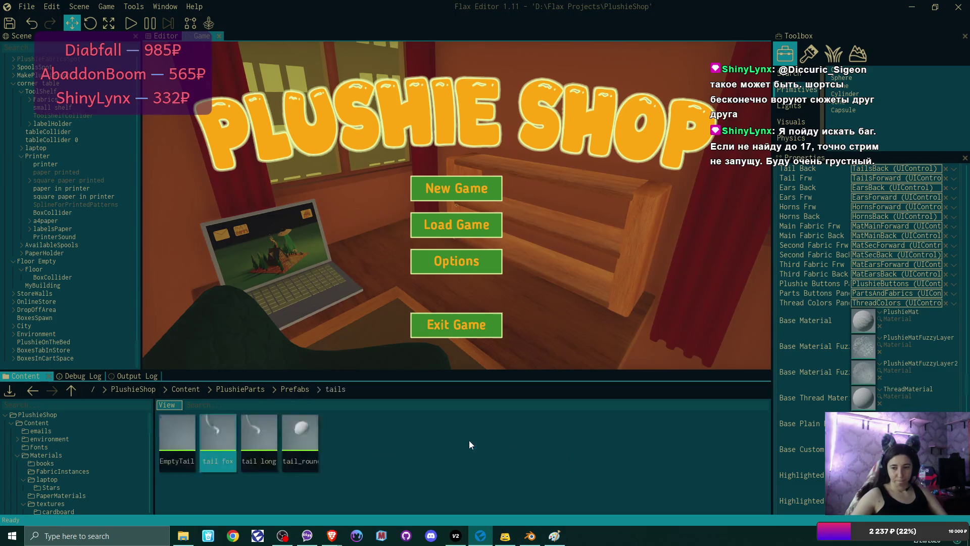
Open the EmptyTail prefab and replace its actor's horns tag with tail
double_click(179, 435)
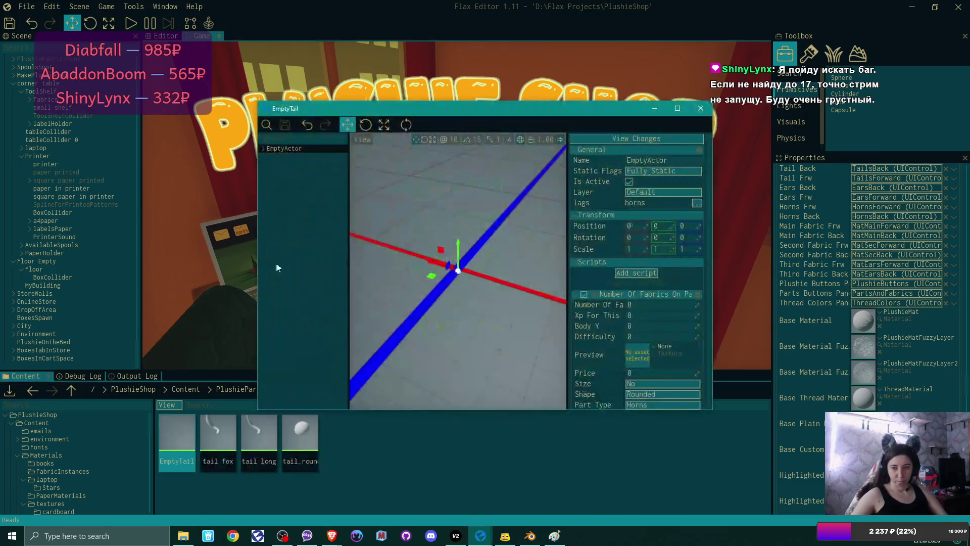
click(700, 204)
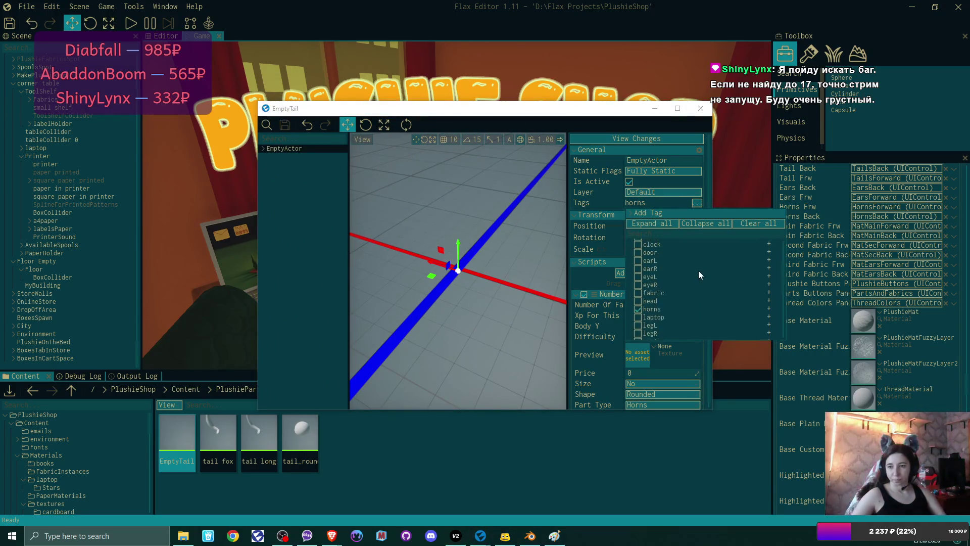
scroll(673, 277, down, 2)
click(637, 281)
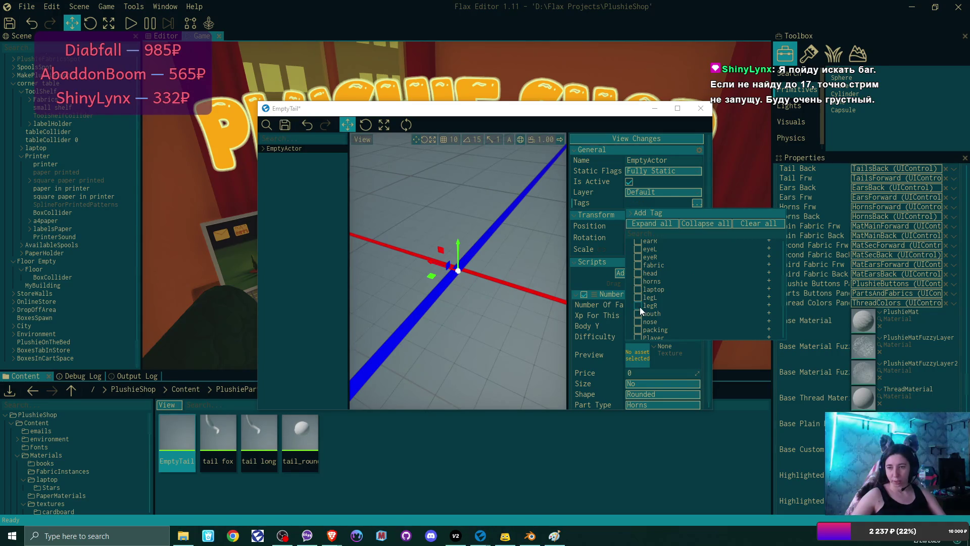
scroll(639, 307, down, 4)
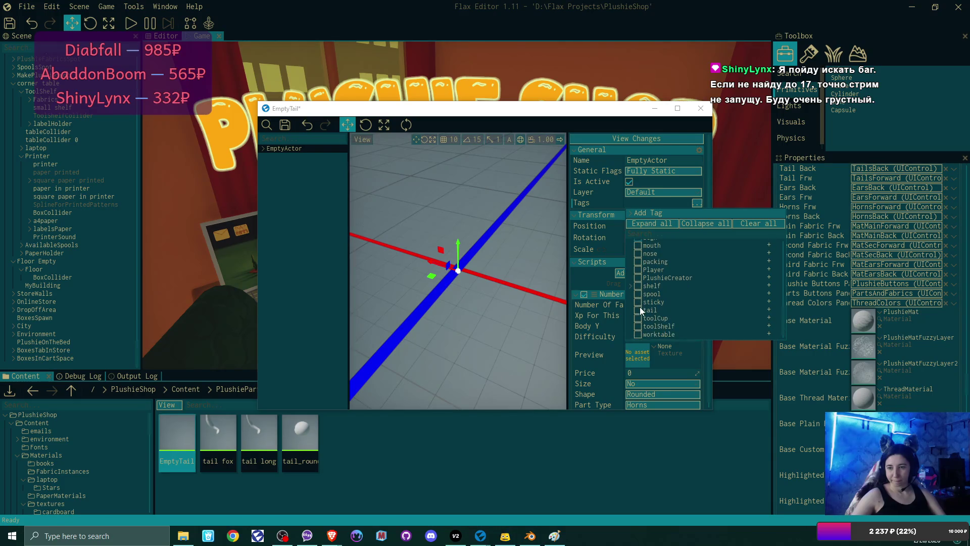
click(638, 310)
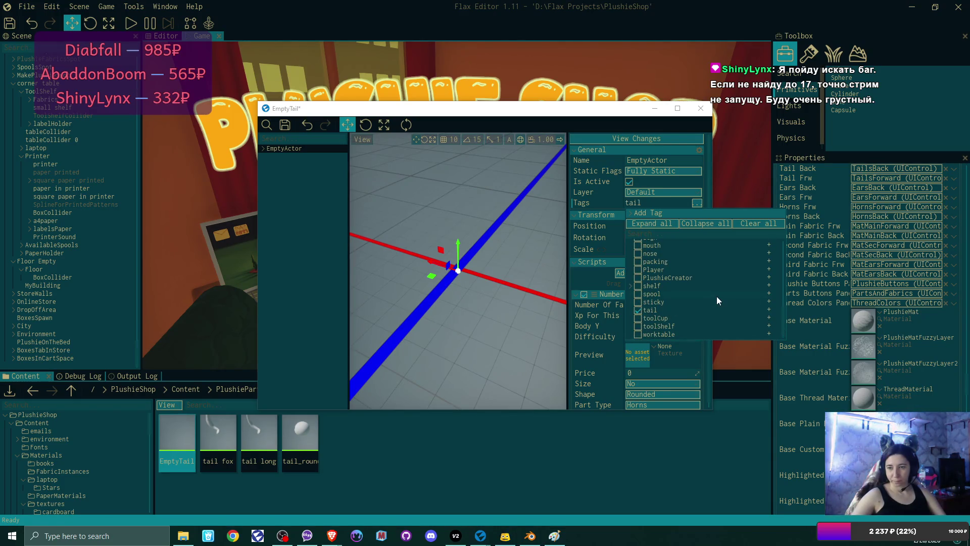
scroll(699, 297, up, 1)
scroll(699, 297, up, 3)
click(610, 202)
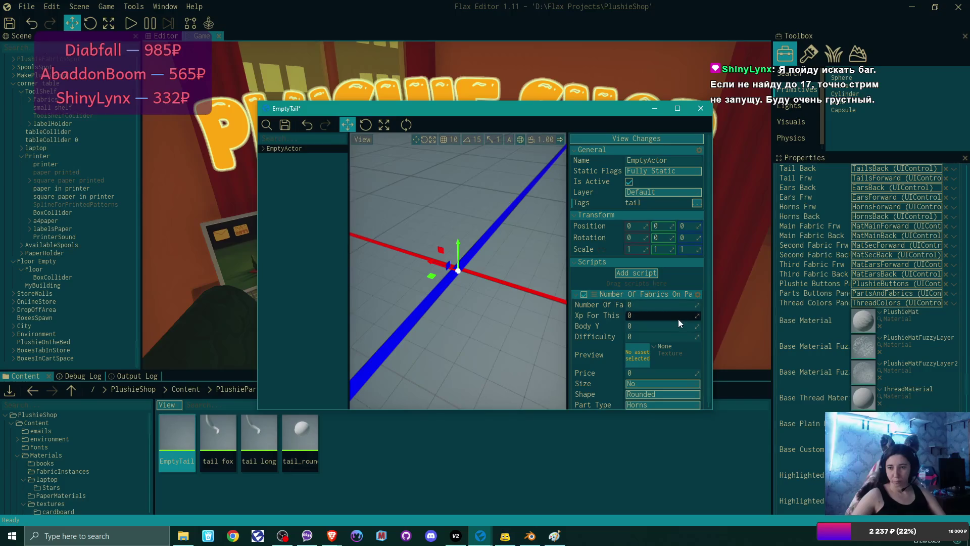
scroll(678, 319, down, 2)
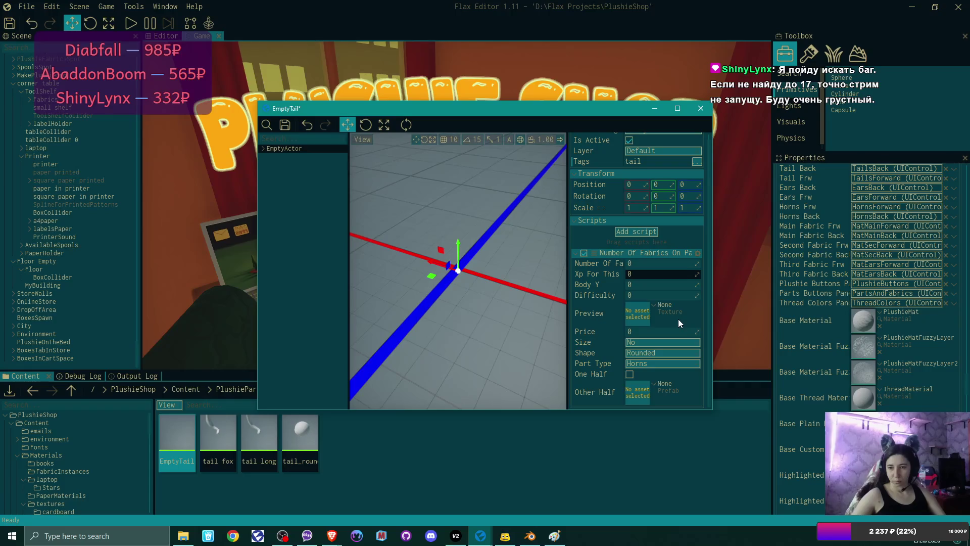
click(653, 352)
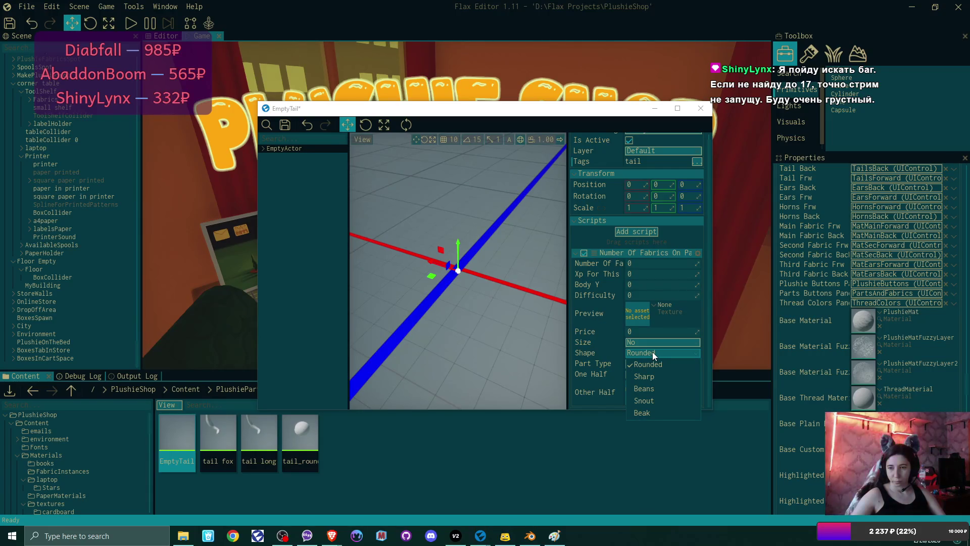
Set EmptyTail's Part Type to Tail, leaving Shape as Rounded
click(653, 352)
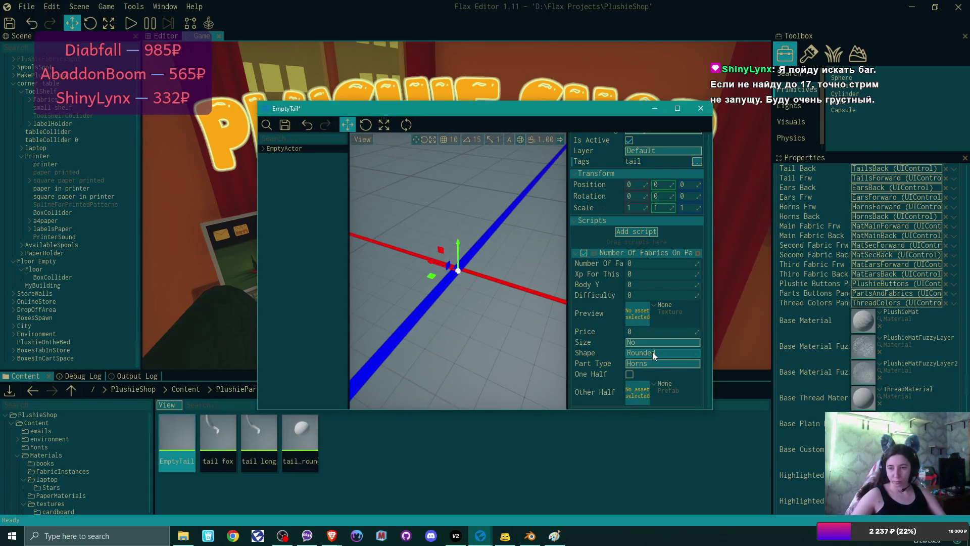
click(649, 363)
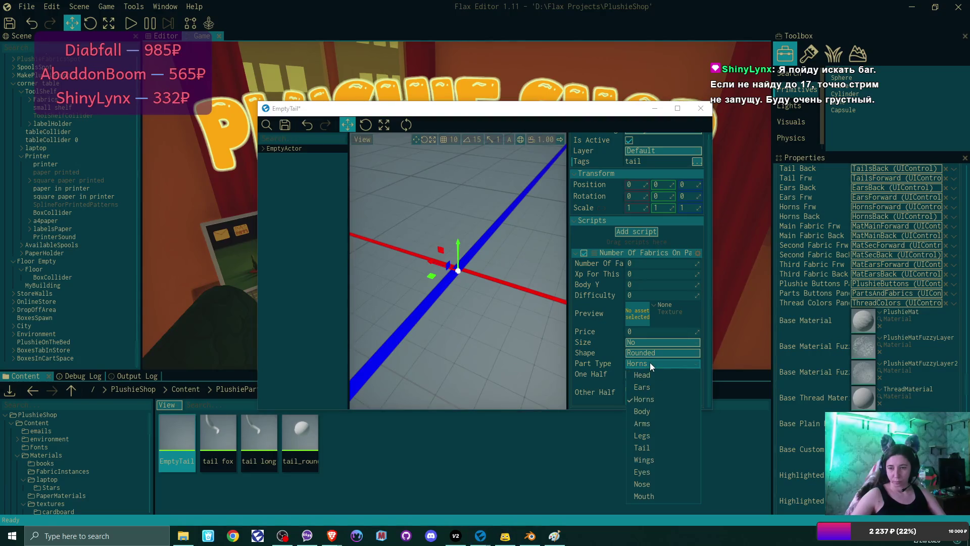
click(649, 448)
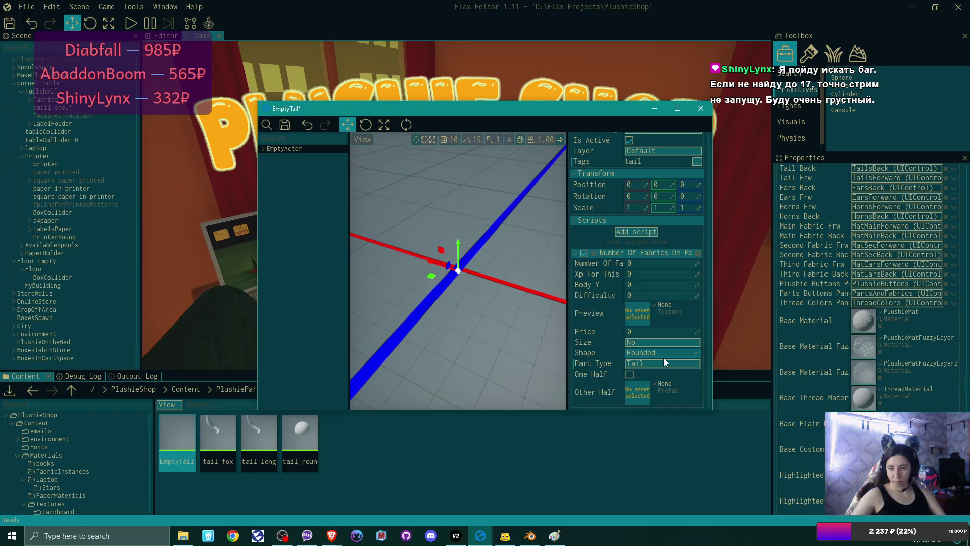
Save the EmptyTail prefab with Ctrl+S and close its editor window
scroll(663, 357, up, 3)
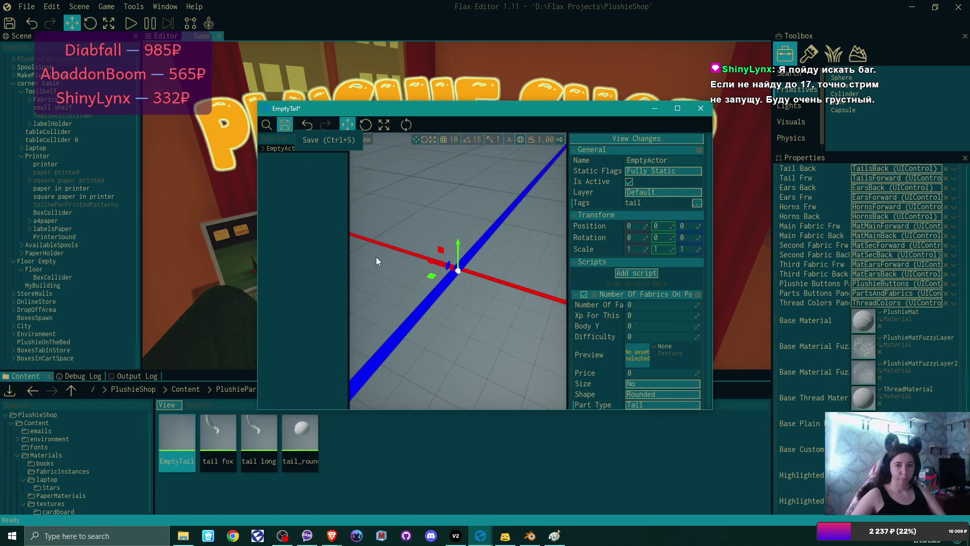
key(ctrl+s)
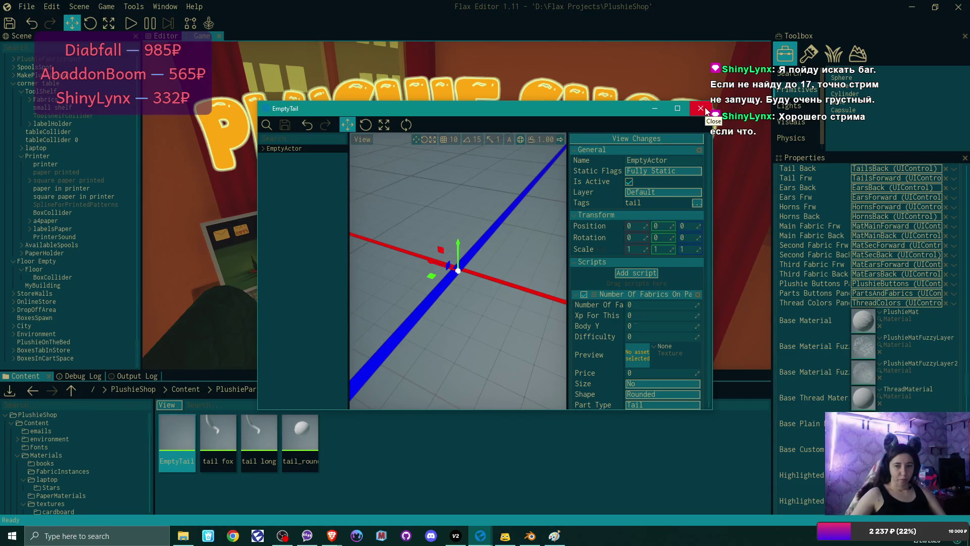
click(701, 108)
scroll(843, 231, up, 10)
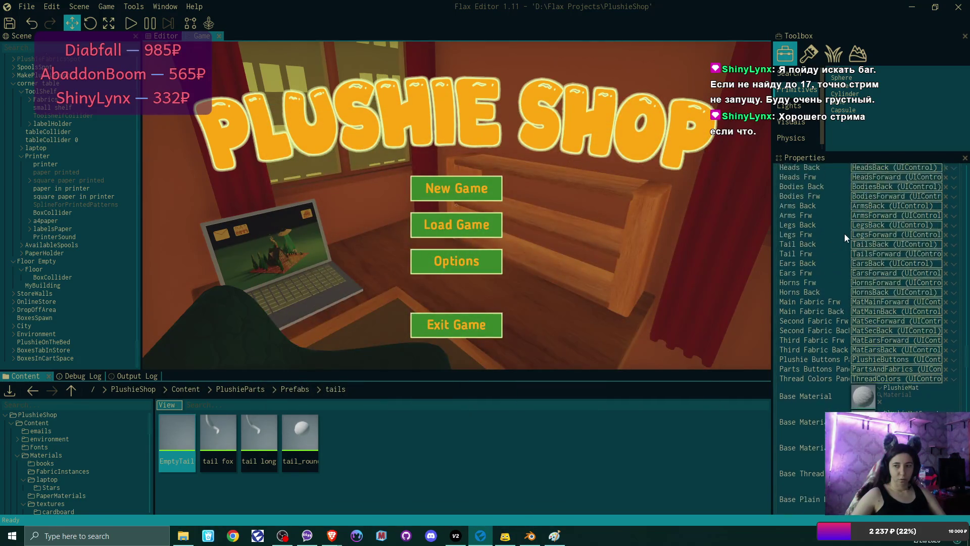
Expand UICanvas in the Scene tree to show StartingScreen and its other UI panels
scroll(845, 234, up, 10)
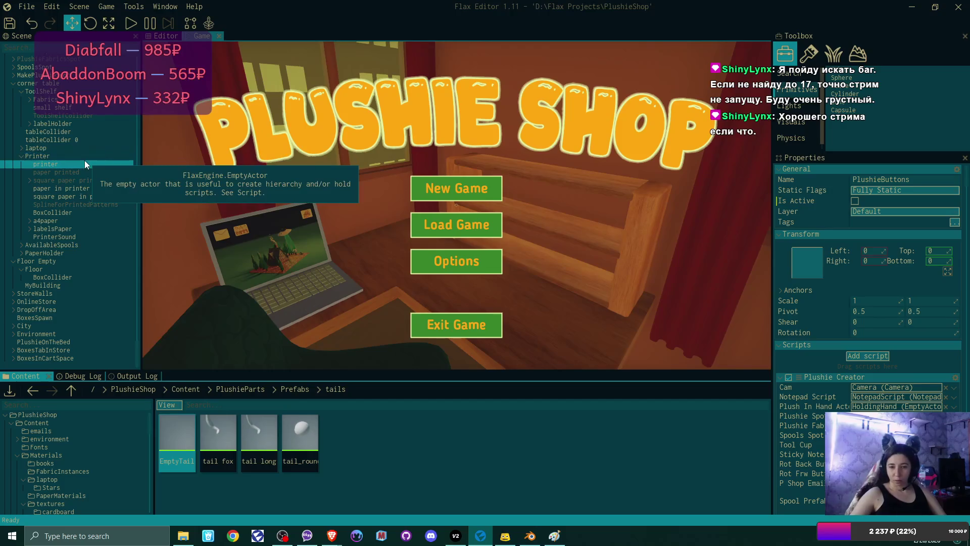
scroll(64, 126, down, 10)
scroll(64, 133, up, 6)
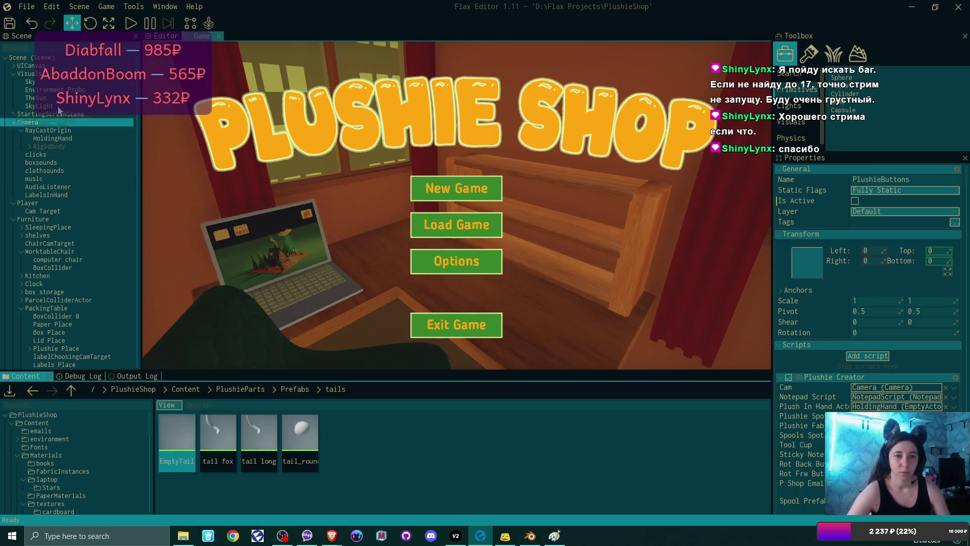
click(14, 66)
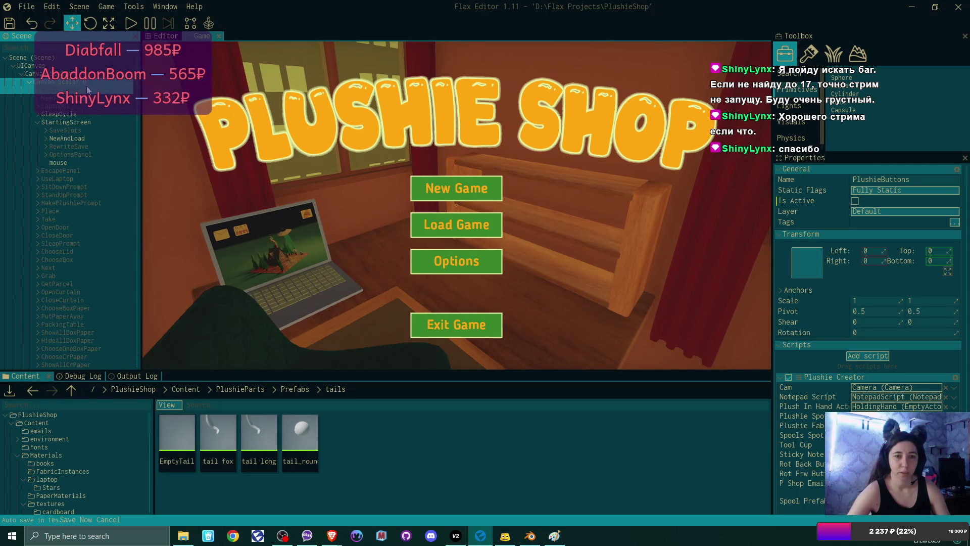
scroll(901, 305, down, 6)
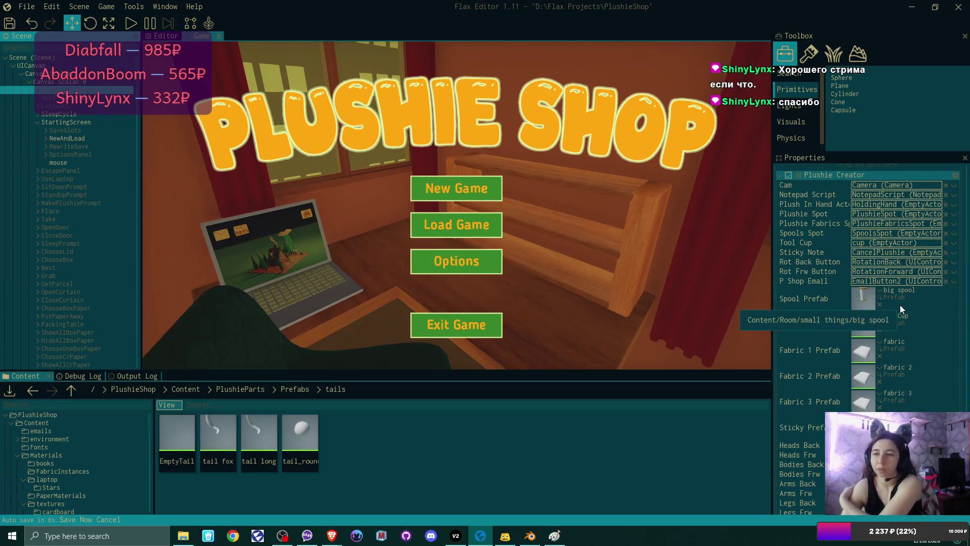
scroll(898, 303, down, 12)
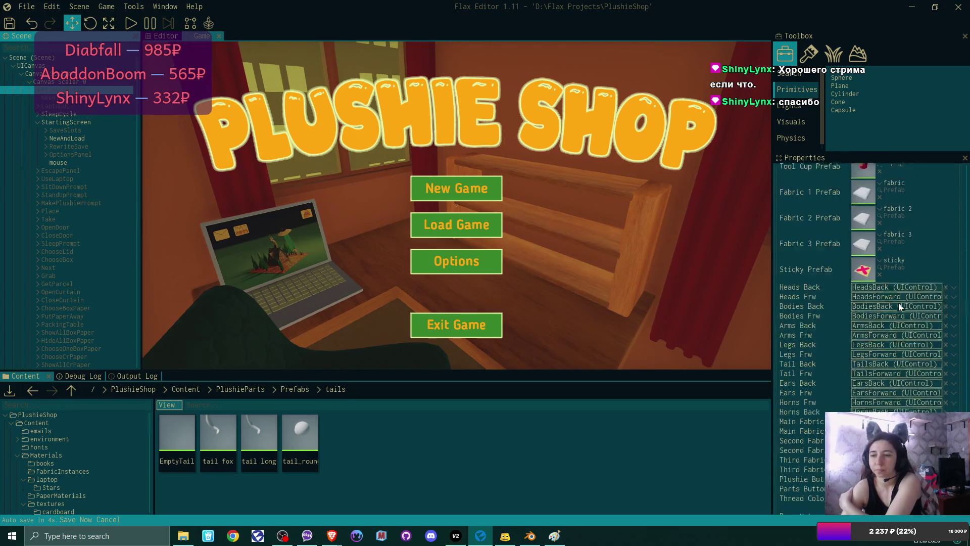
scroll(898, 302, down, 8)
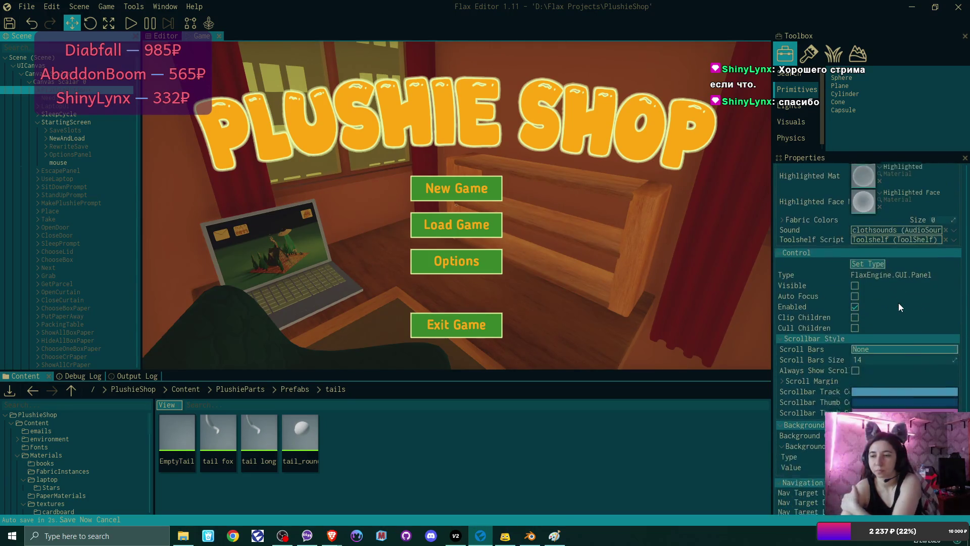
scroll(898, 303, up, 4)
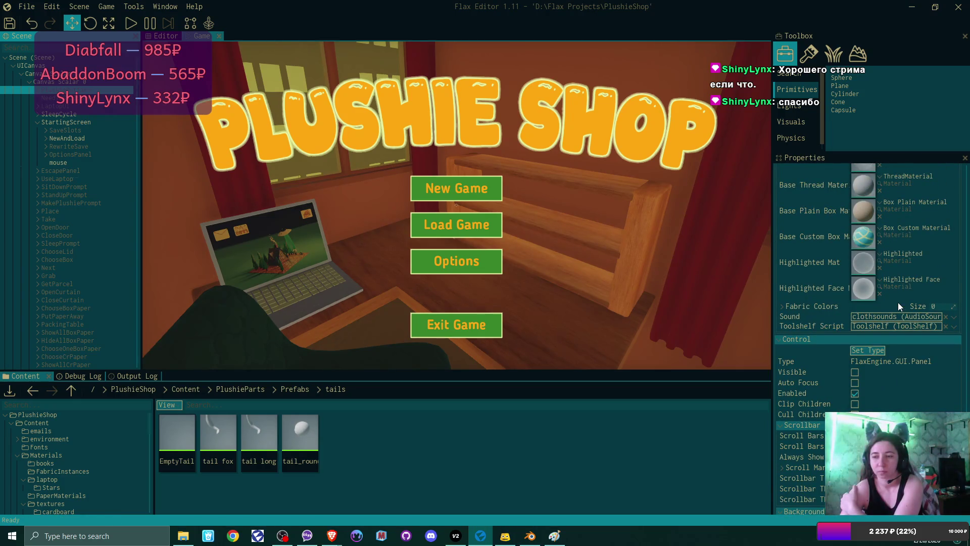
scroll(898, 303, up, 4)
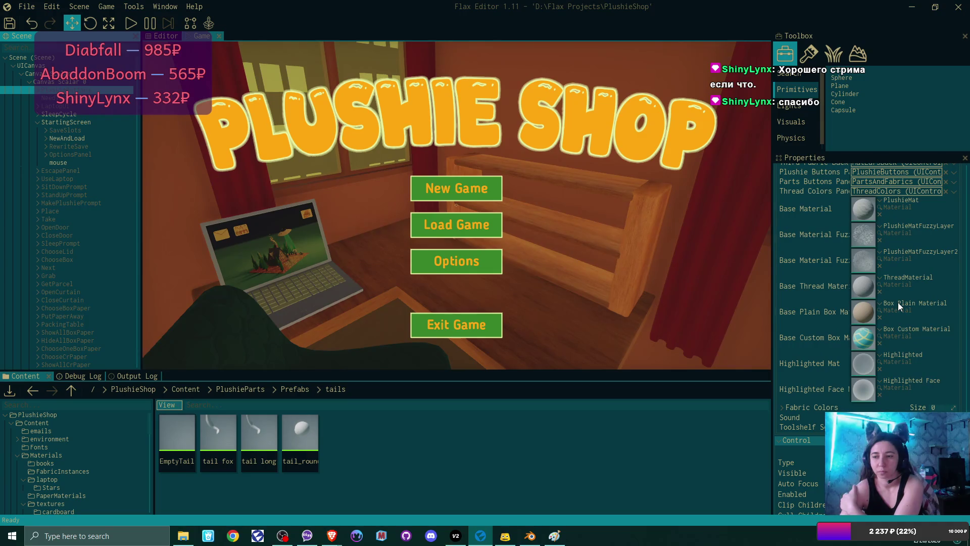
scroll(898, 302, up, 10)
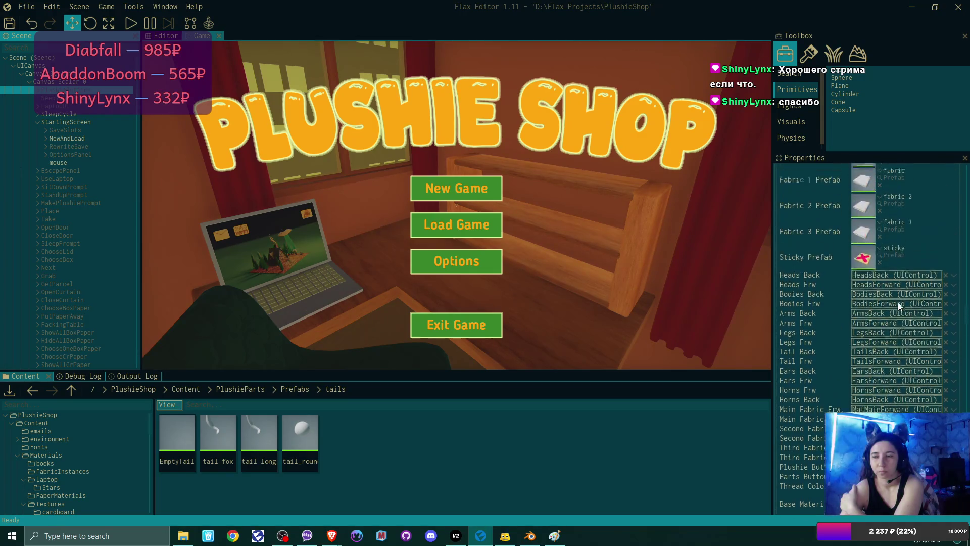
scroll(898, 302, up, 6)
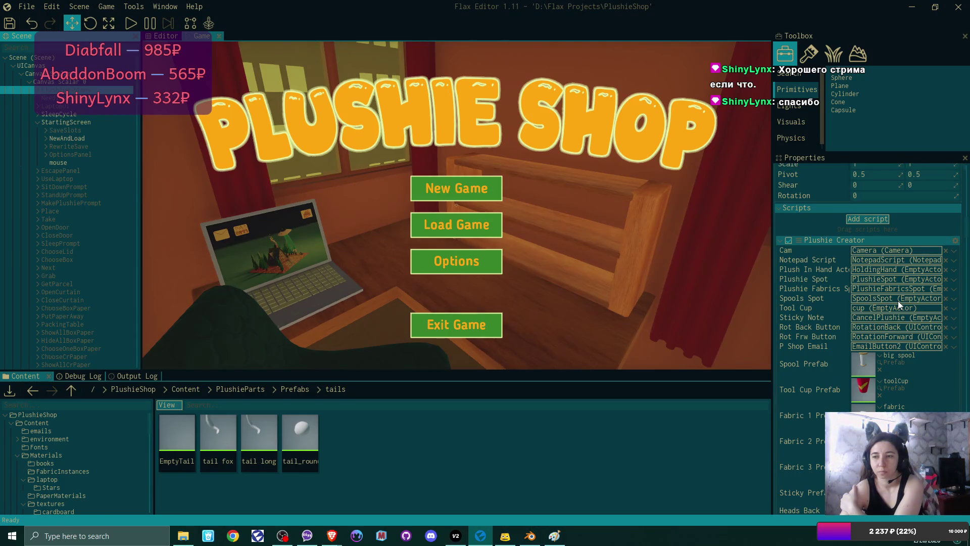
scroll(898, 301, up, 3)
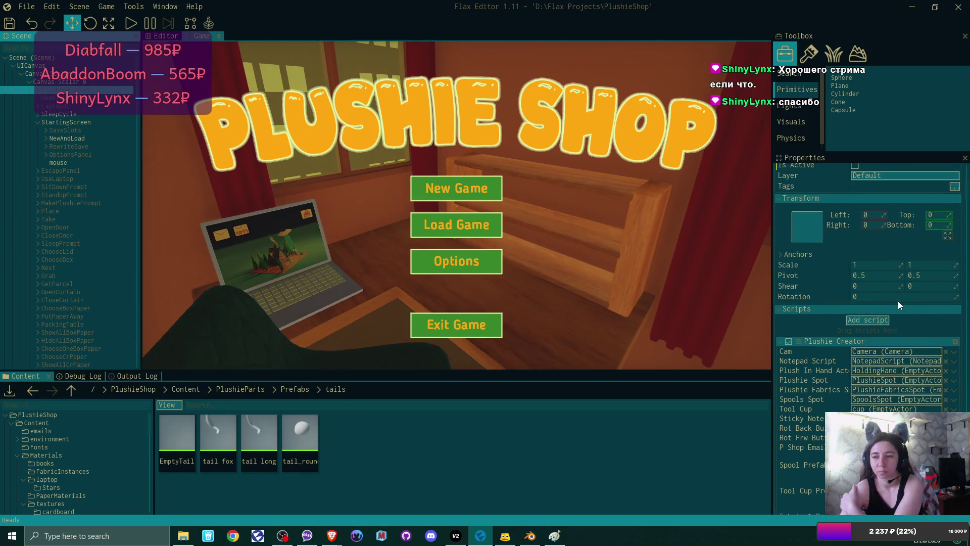
scroll(898, 300, down, 7)
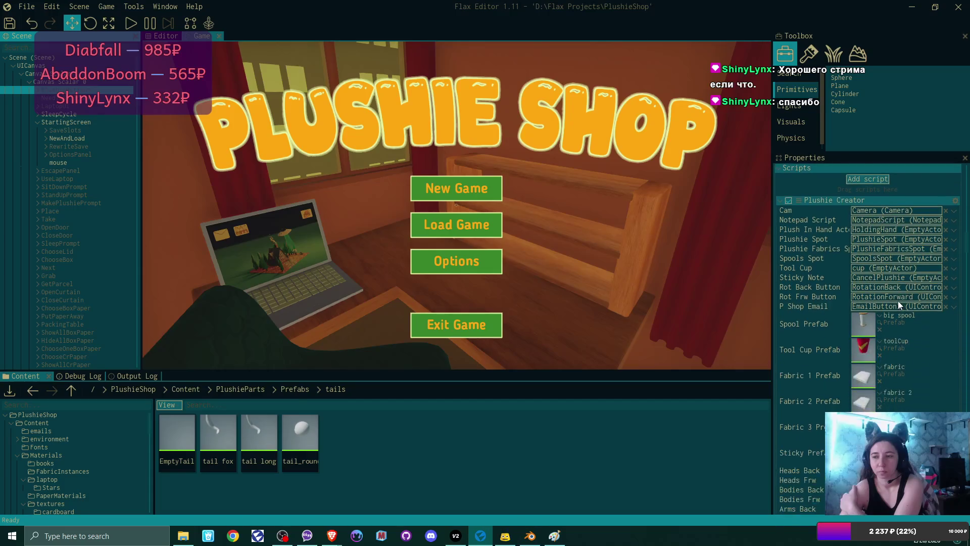
scroll(898, 300, down, 4)
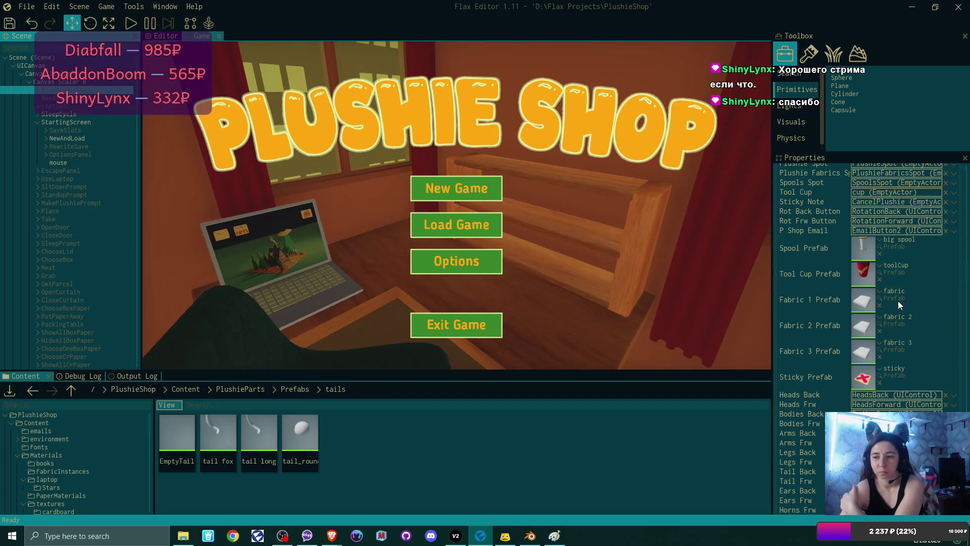
scroll(898, 301, down, 15)
scroll(898, 301, down, 15)
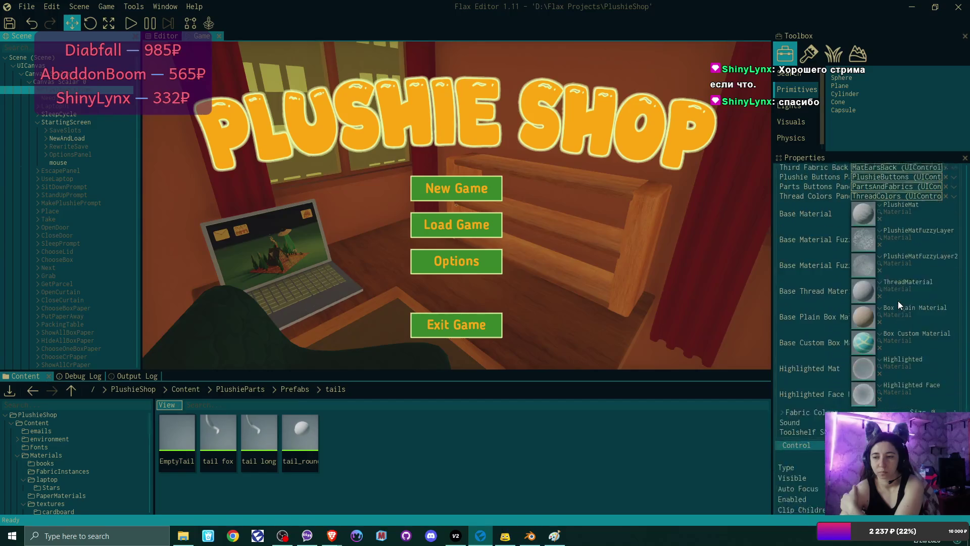
scroll(898, 305, down, 1)
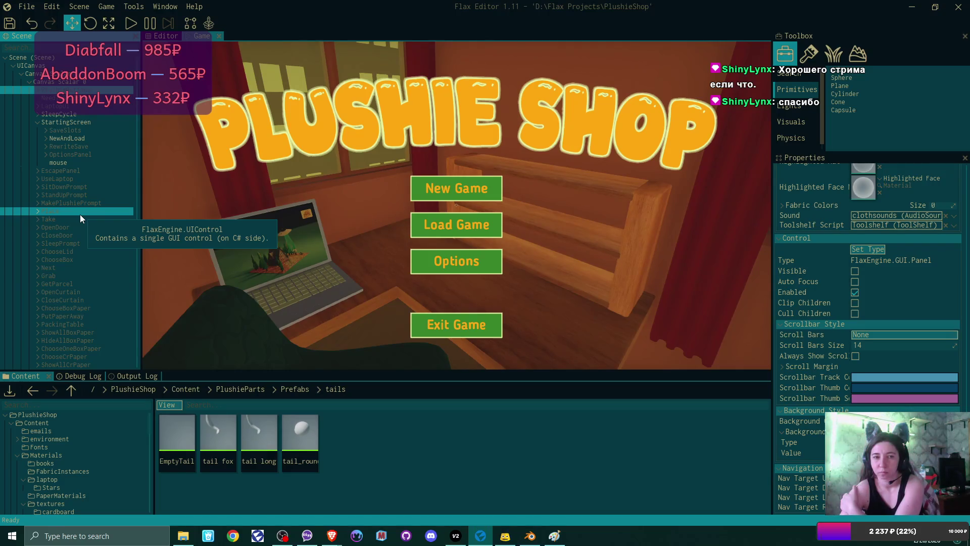
Select the Scene root and expand the Set Default Game State script's Tails list
click(51, 58)
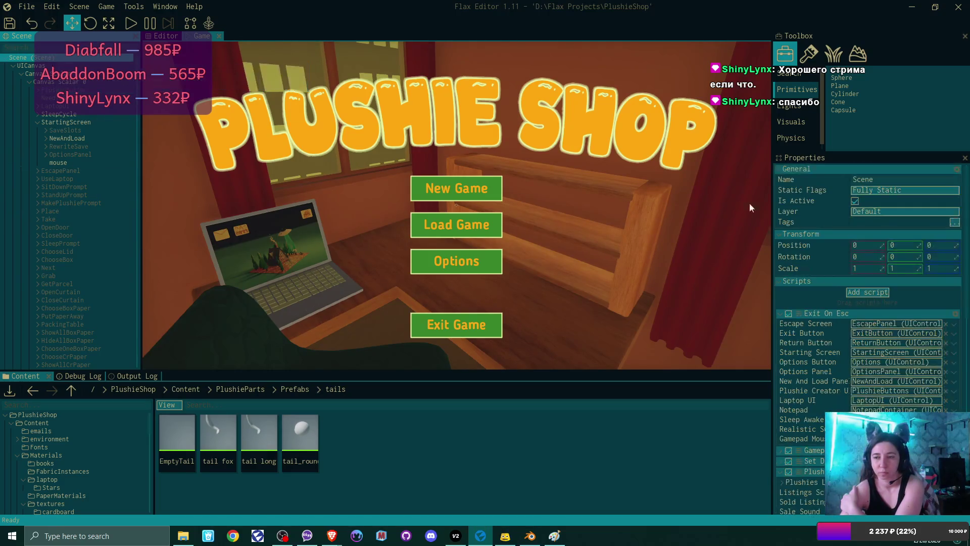
scroll(816, 267, down, 2)
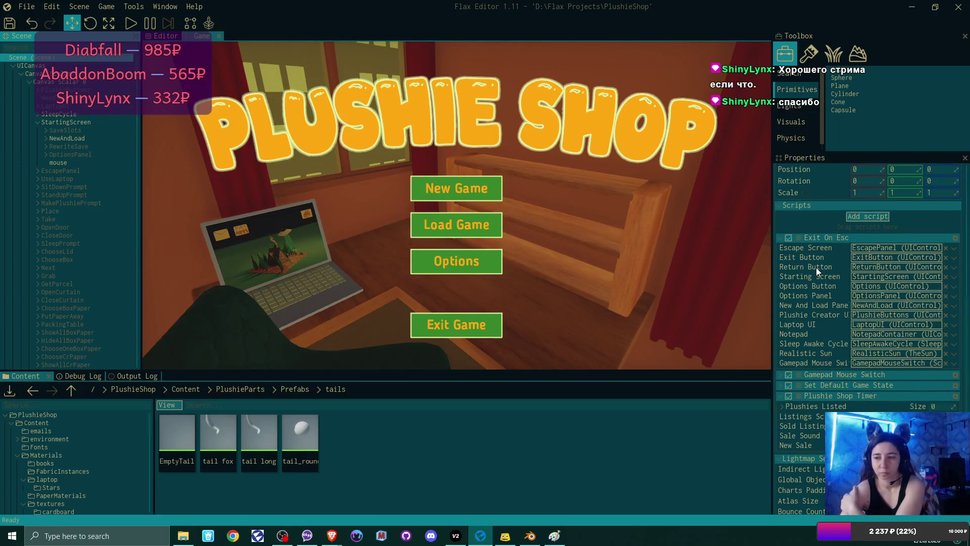
scroll(803, 281, down, 2)
click(779, 349)
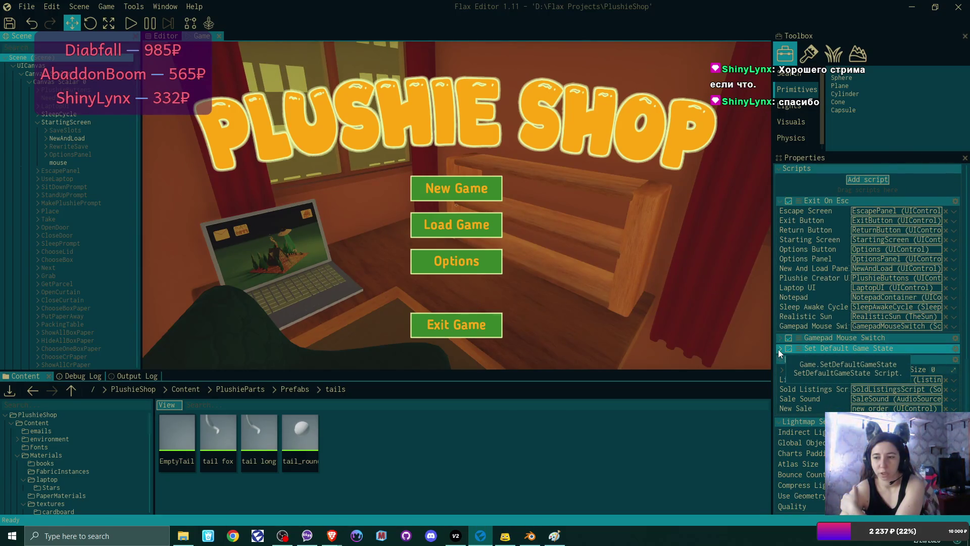
scroll(839, 303, down, 5)
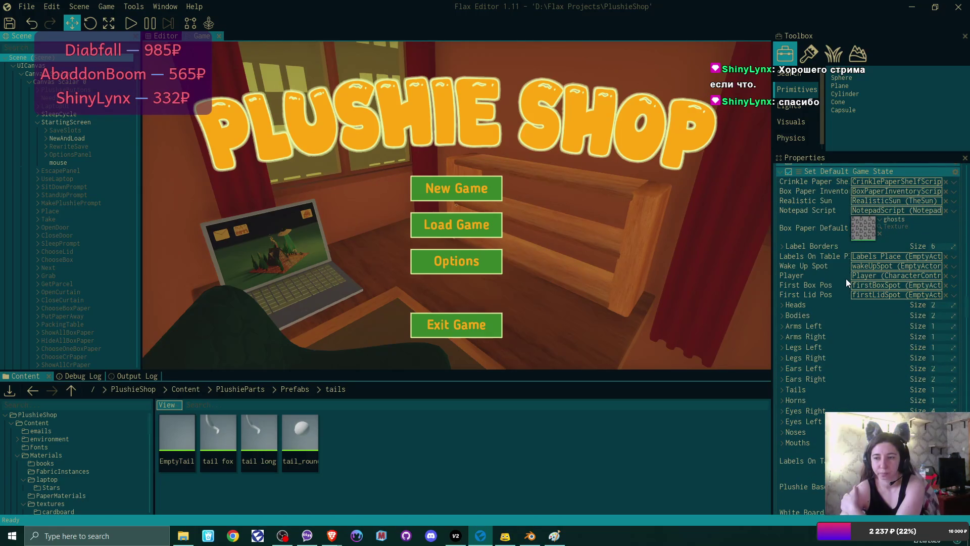
scroll(841, 300, down, 2)
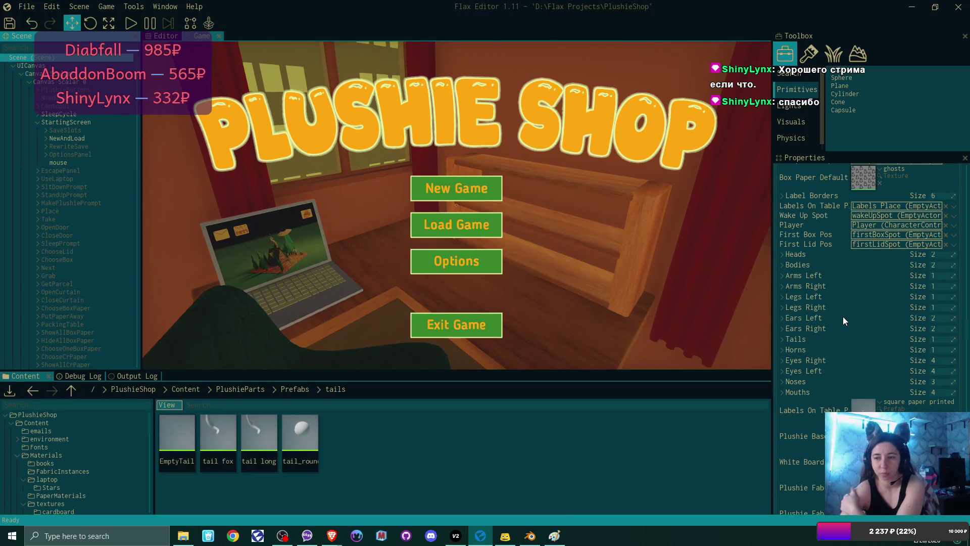
click(781, 340)
Add a Tails slot, shift tail_round to second, and put EmptyTail in Element 0
scroll(836, 321, down, 3)
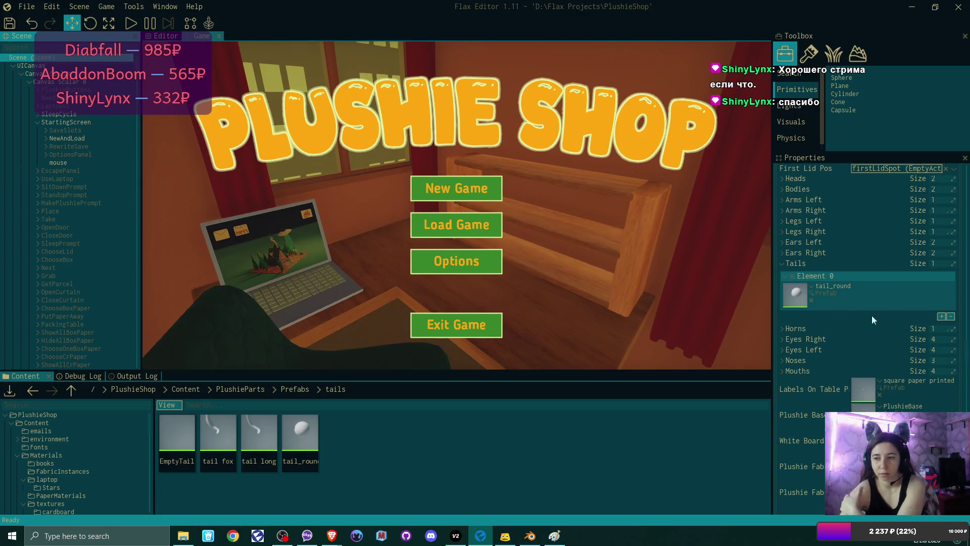
click(941, 316)
drag(793, 316, 790, 269)
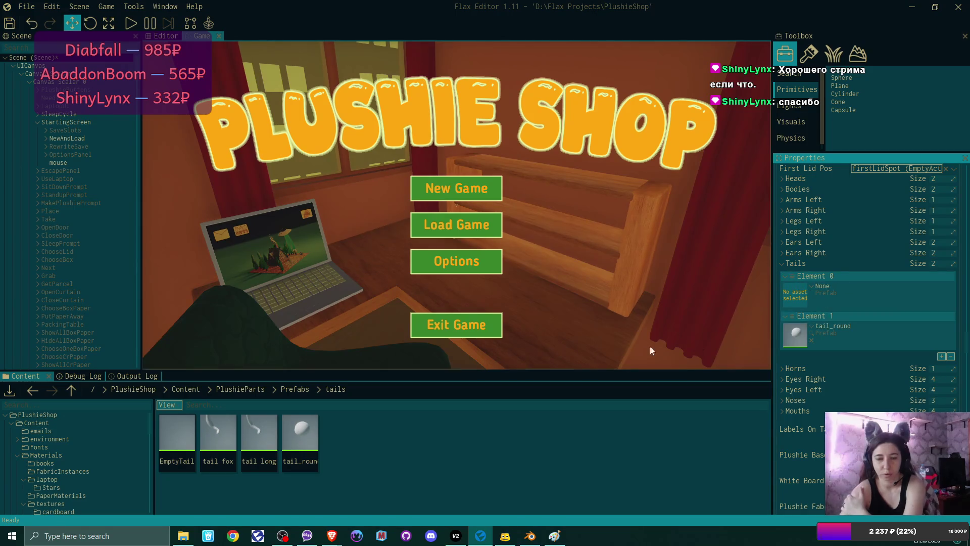
drag(176, 432, 801, 294)
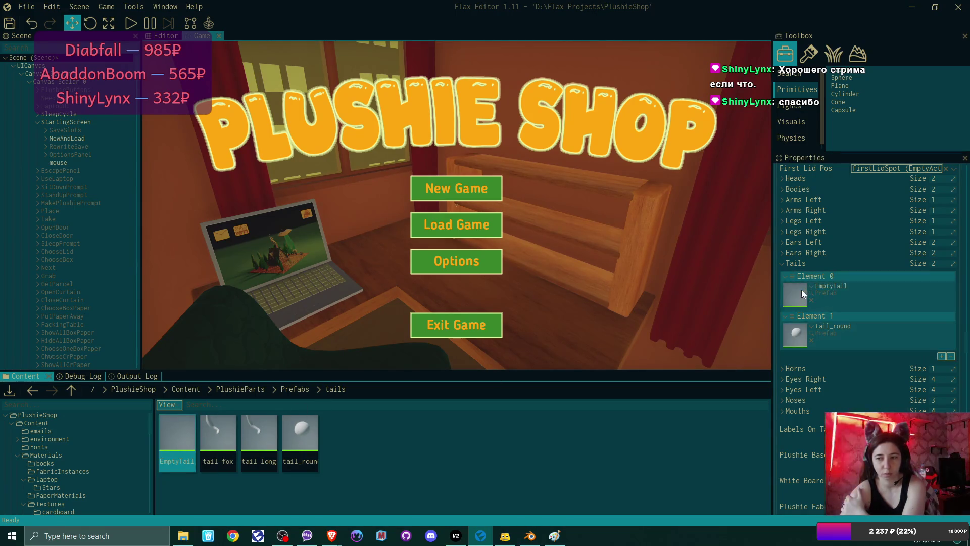
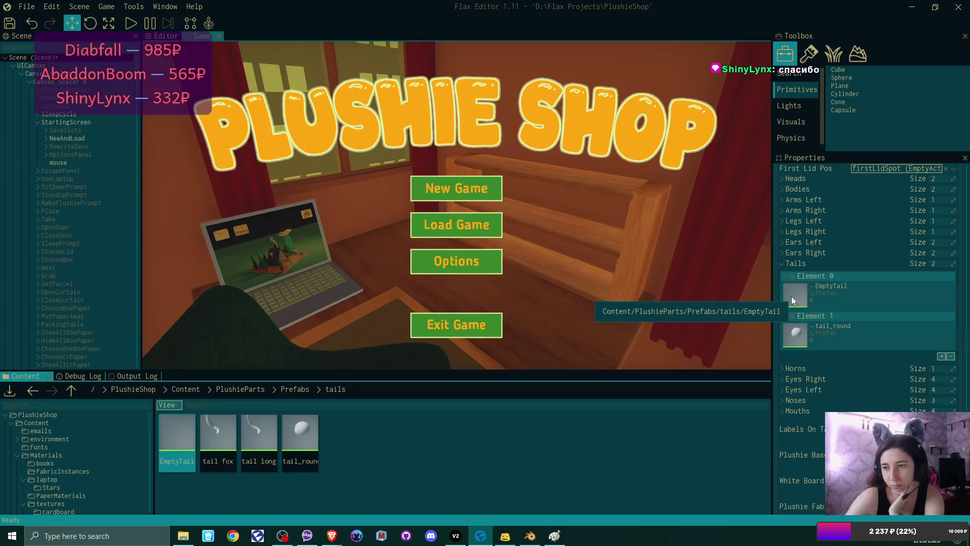
Open the tail_round prefab, keep its size at Small, and close it
double_click(793, 338)
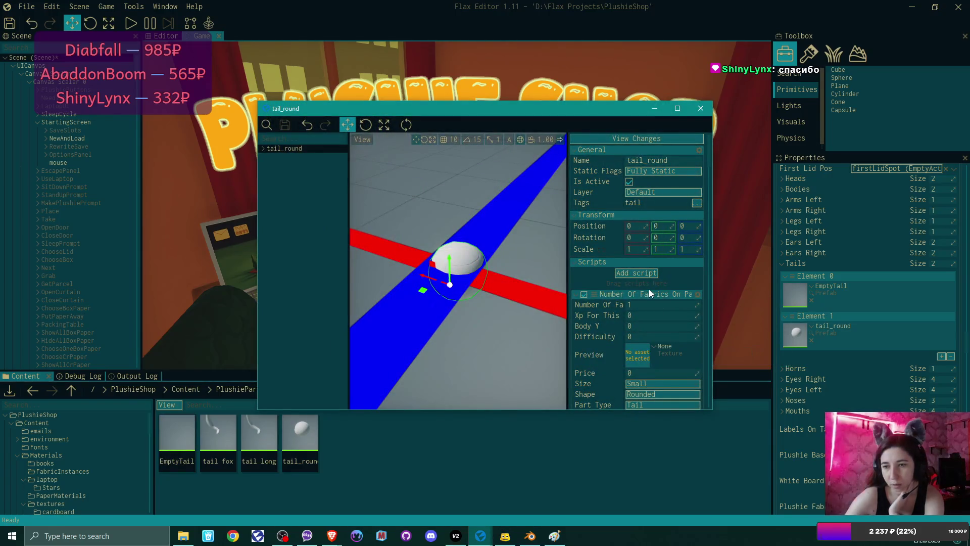
scroll(648, 289, down, 5)
click(644, 231)
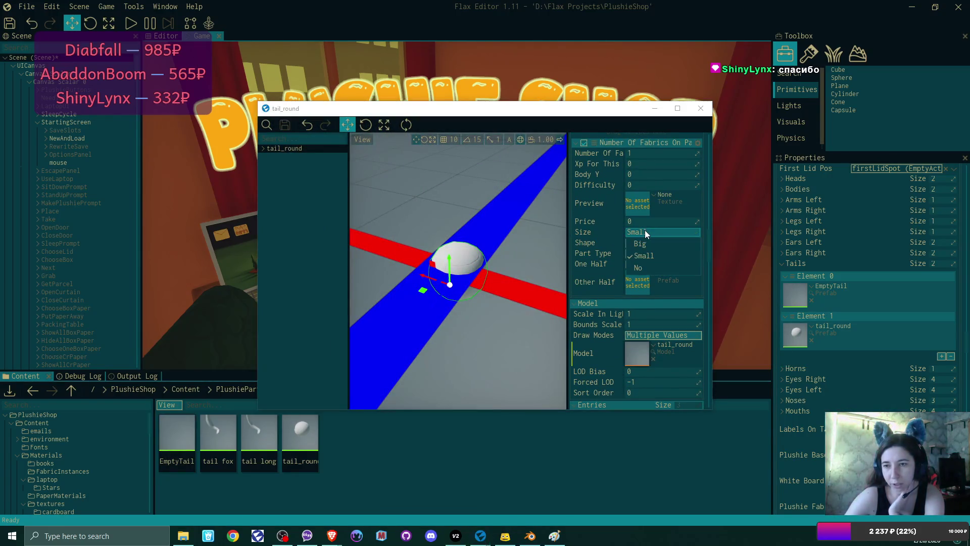
click(645, 229)
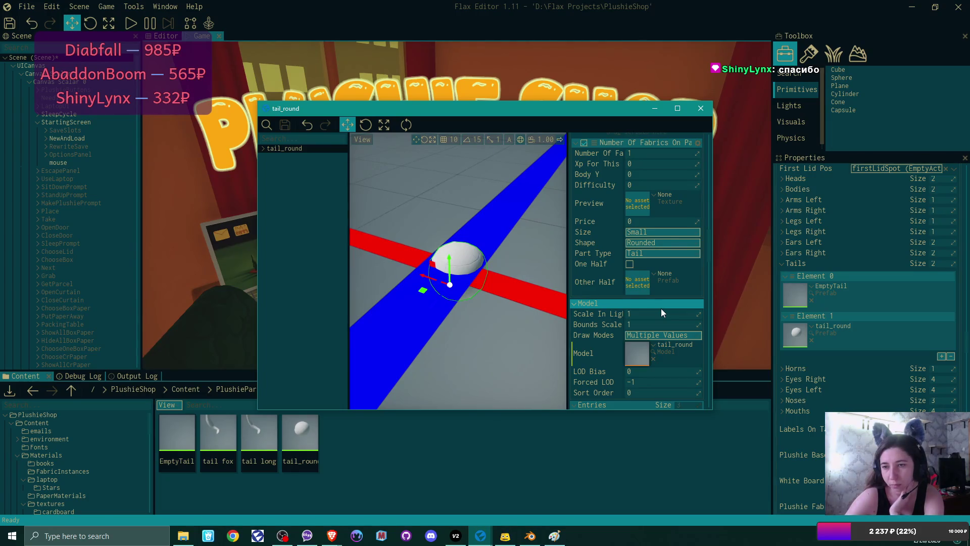
click(700, 109)
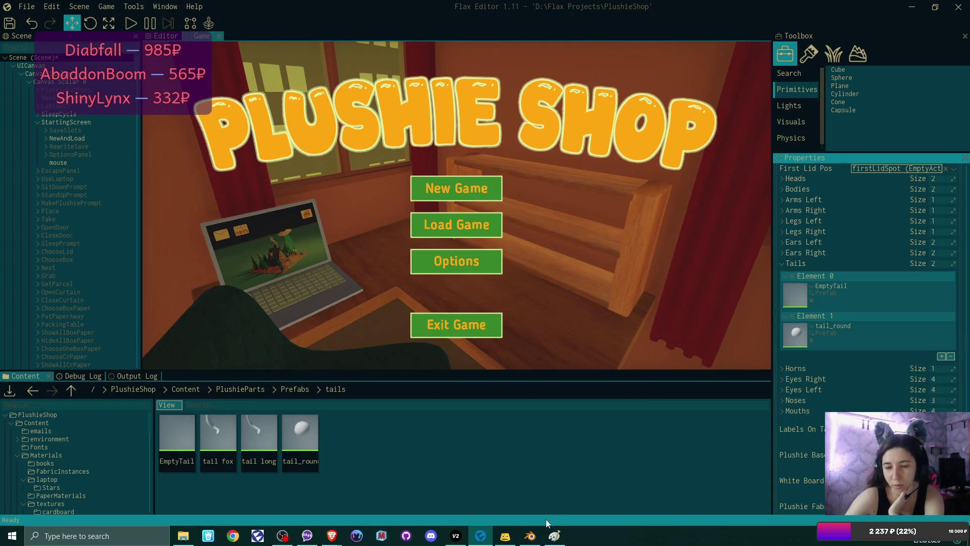
Launch Visual Studio Code and close the DownloadBar, PrinterScript and LightSwitch scripts
key(super)
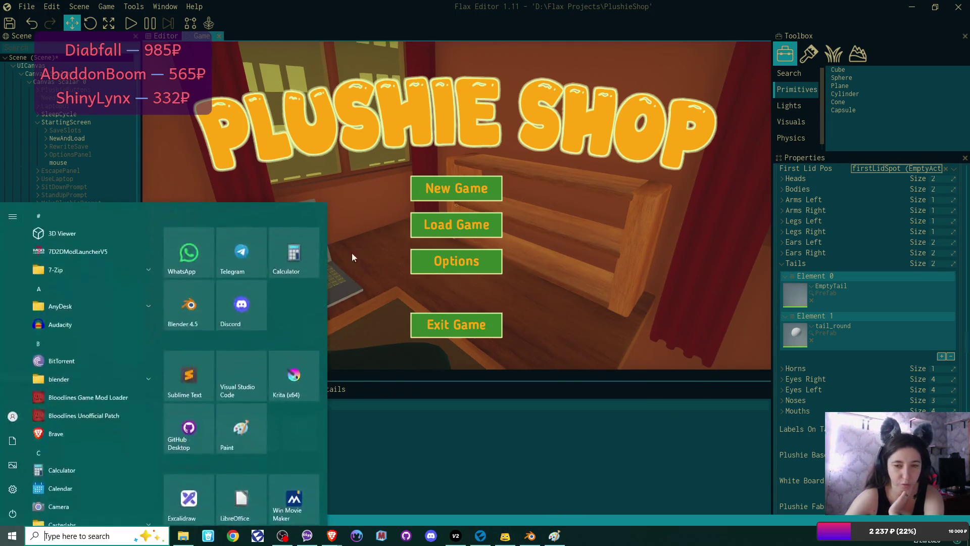
click(241, 369)
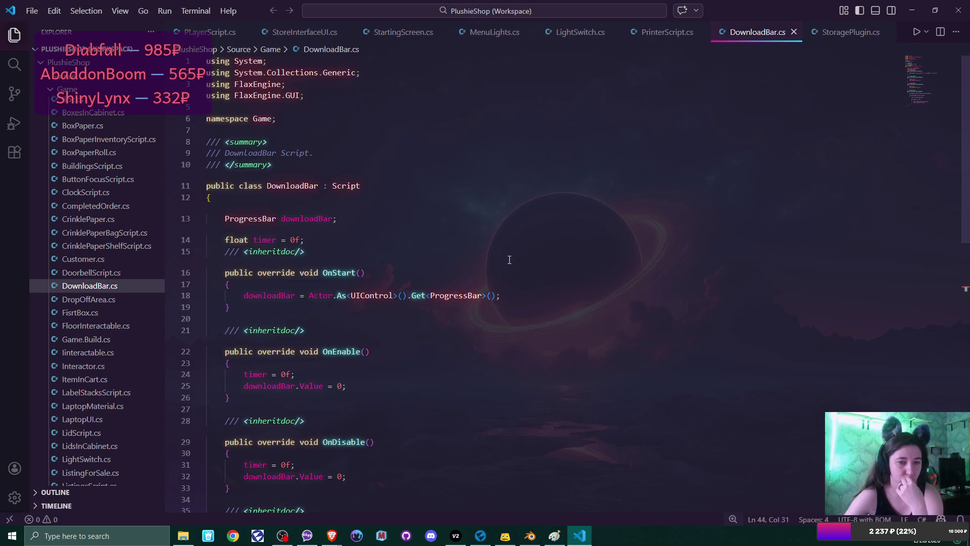
click(793, 32)
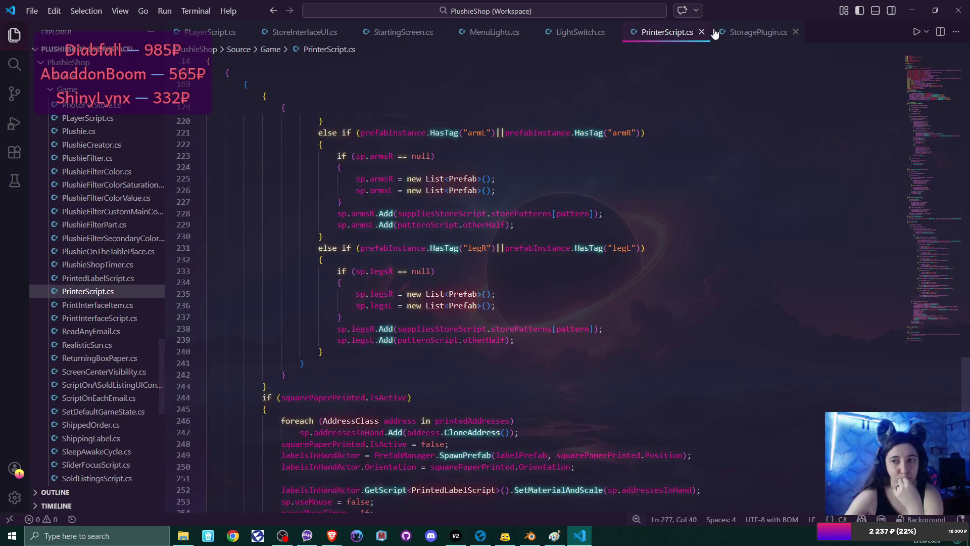
click(701, 32)
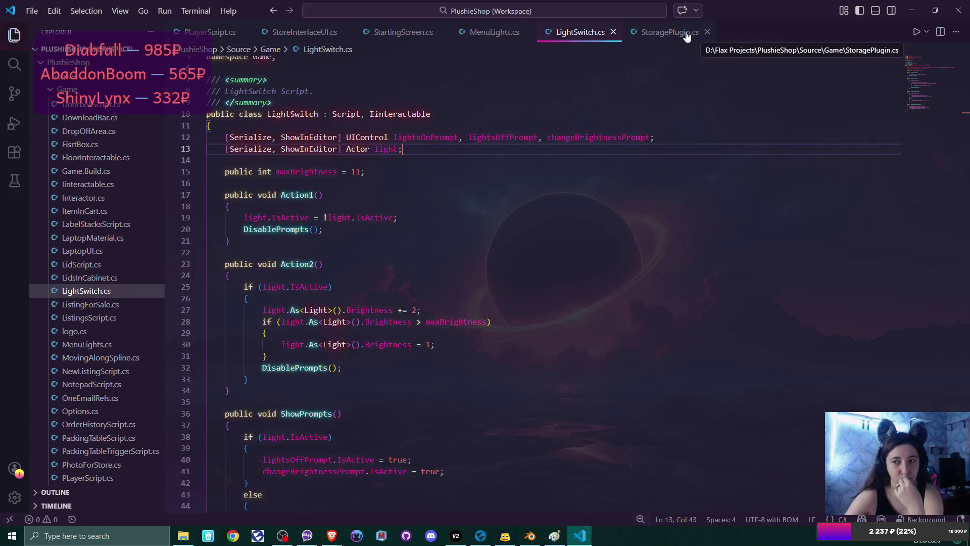
click(687, 37)
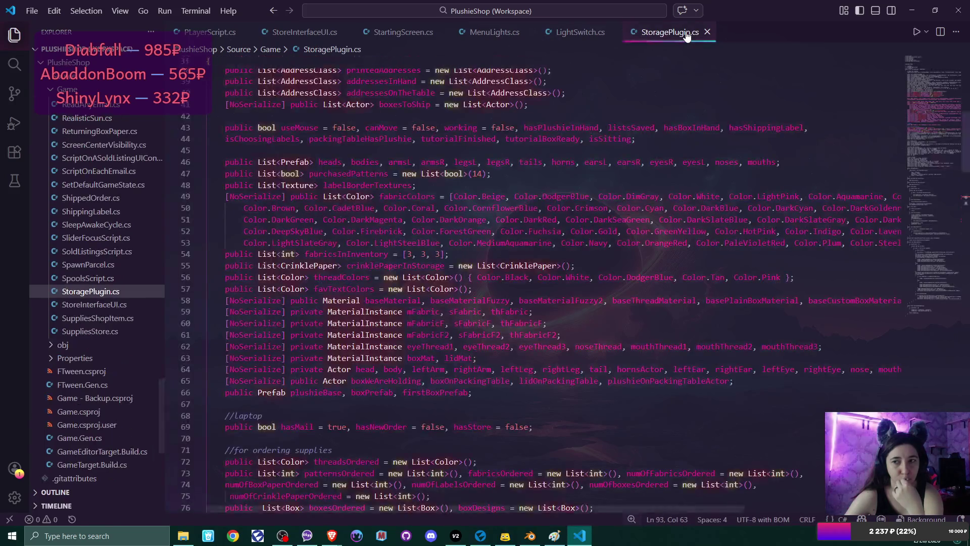
click(613, 33)
Close the MenuLights, StartingScreen and StoreInterfaceUI scripts
click(500, 33)
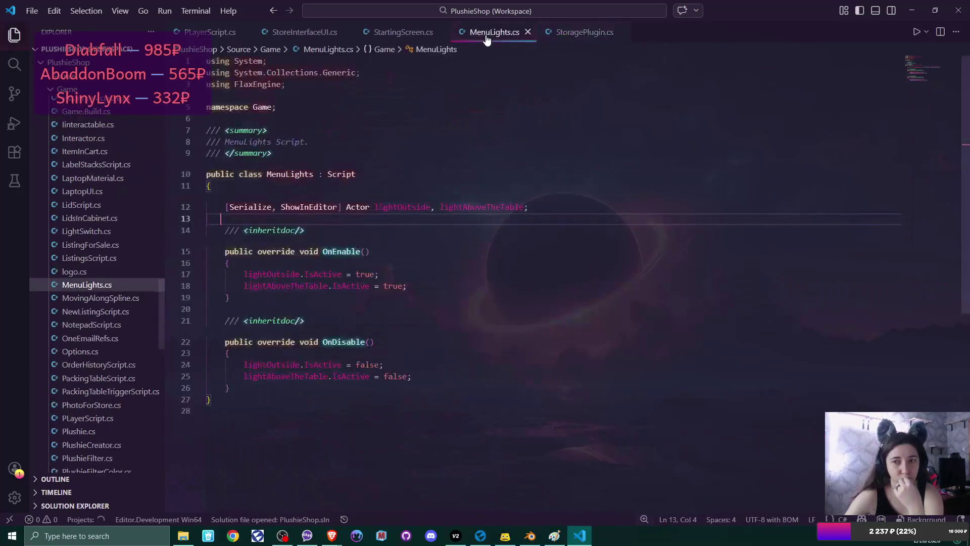
click(528, 31)
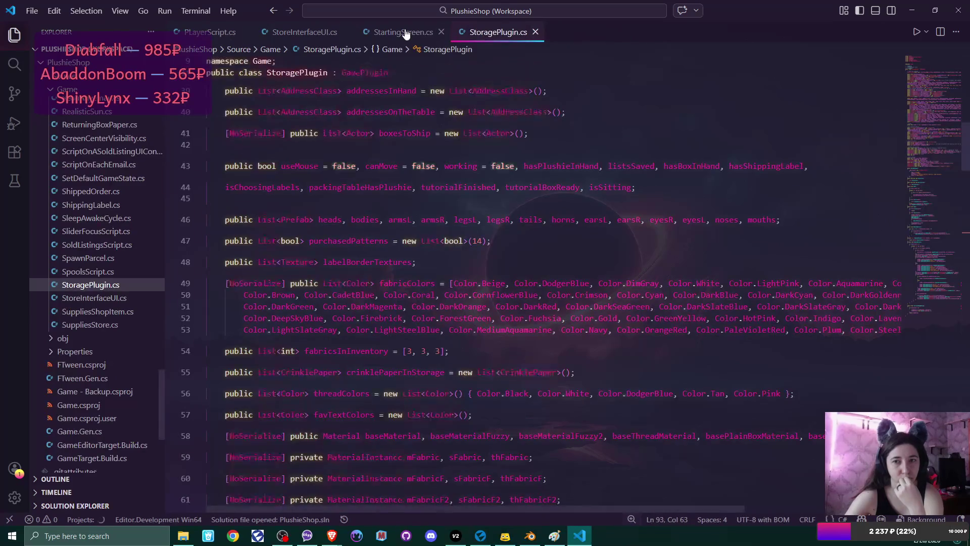
click(430, 34)
click(440, 33)
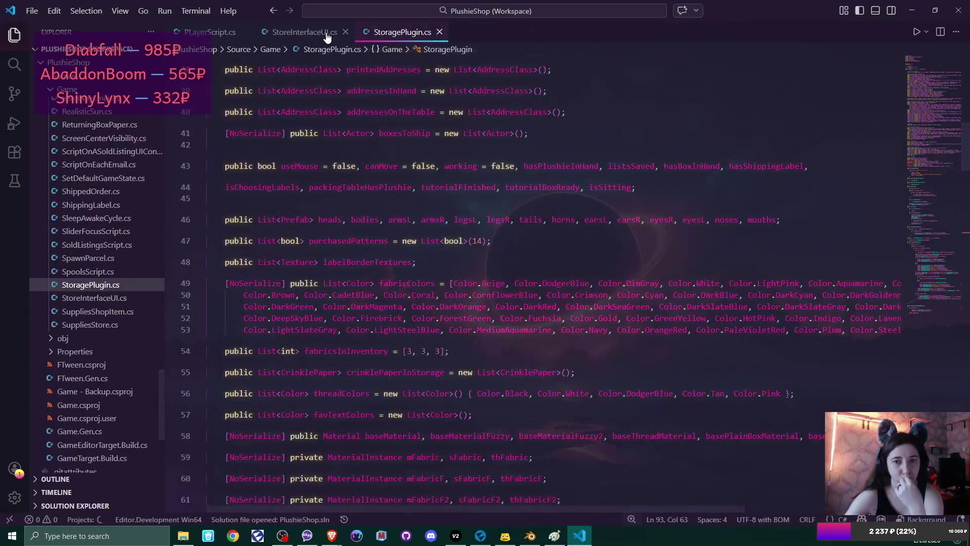
click(326, 34)
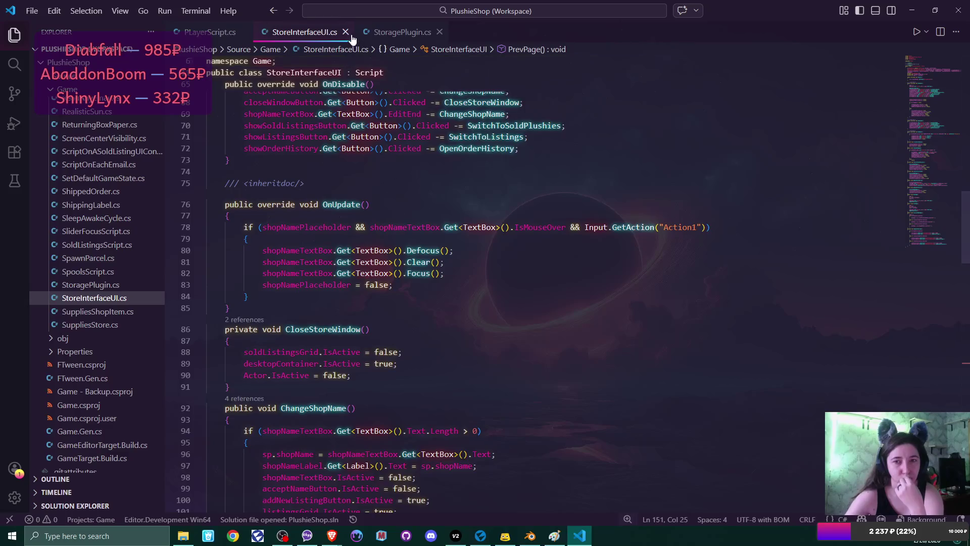
click(345, 33)
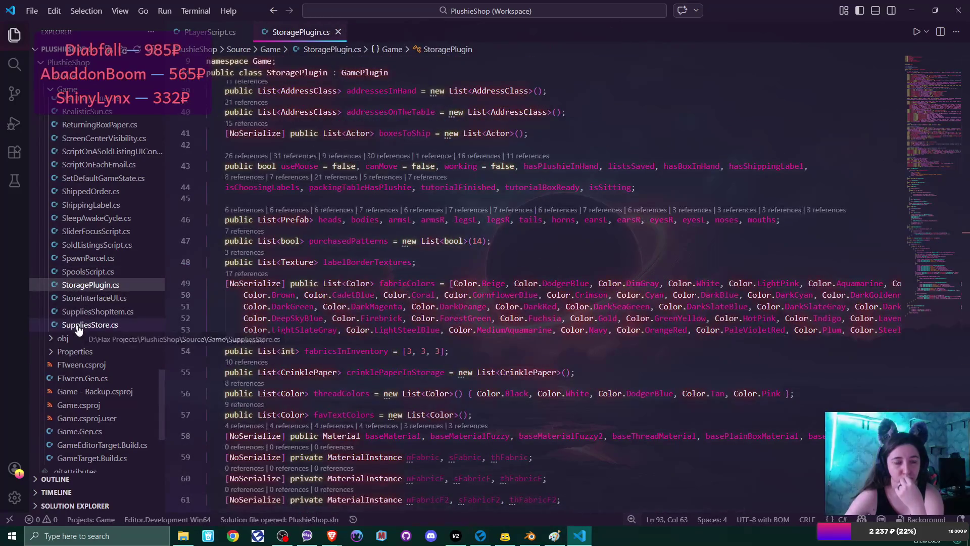
Open Plushie.cs from the Explorer
scroll(78, 329, up, 5)
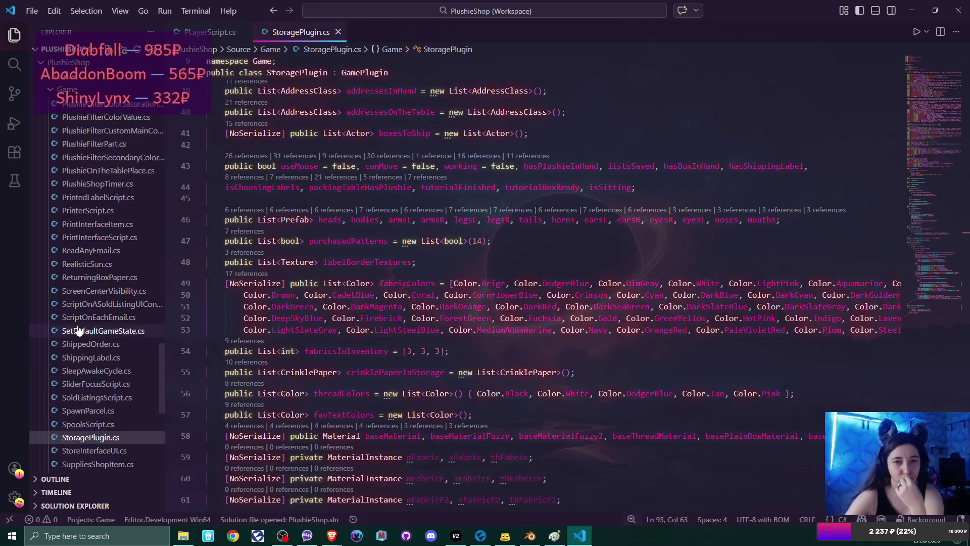
scroll(78, 303, up, 3)
click(79, 229)
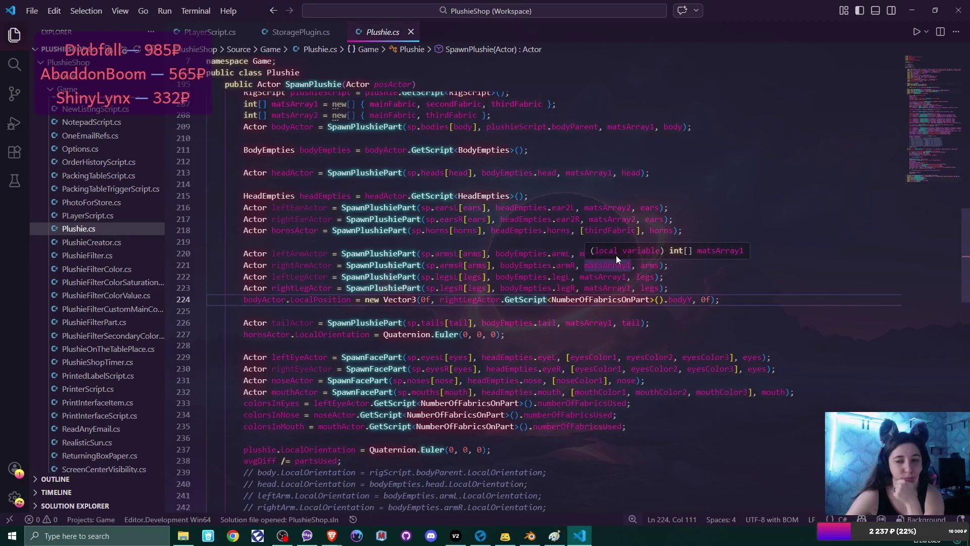
Review the SpawnPlushie and SpawnPlushiePart code in Plushie.cs, then open PlushieCreator.cs
scroll(616, 256, down, 10)
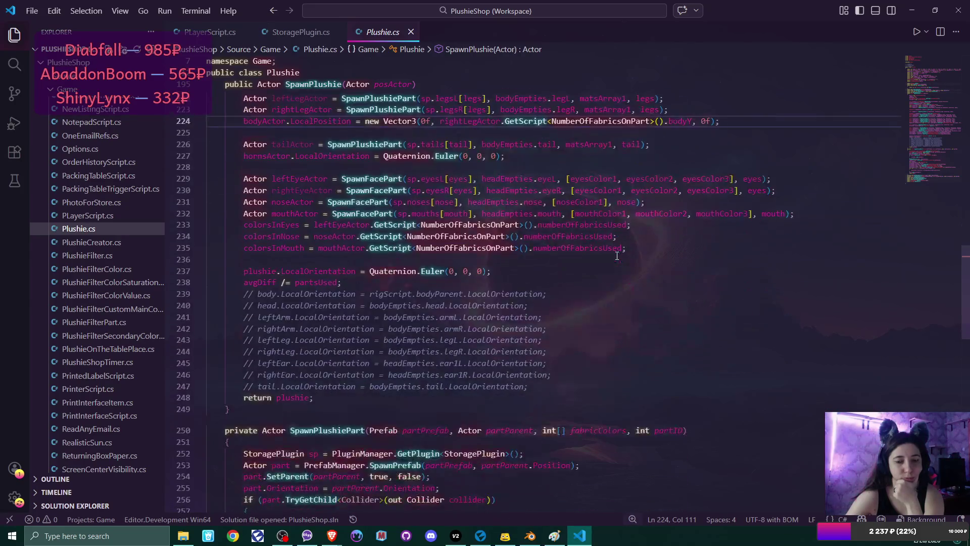
scroll(616, 255, down, 4)
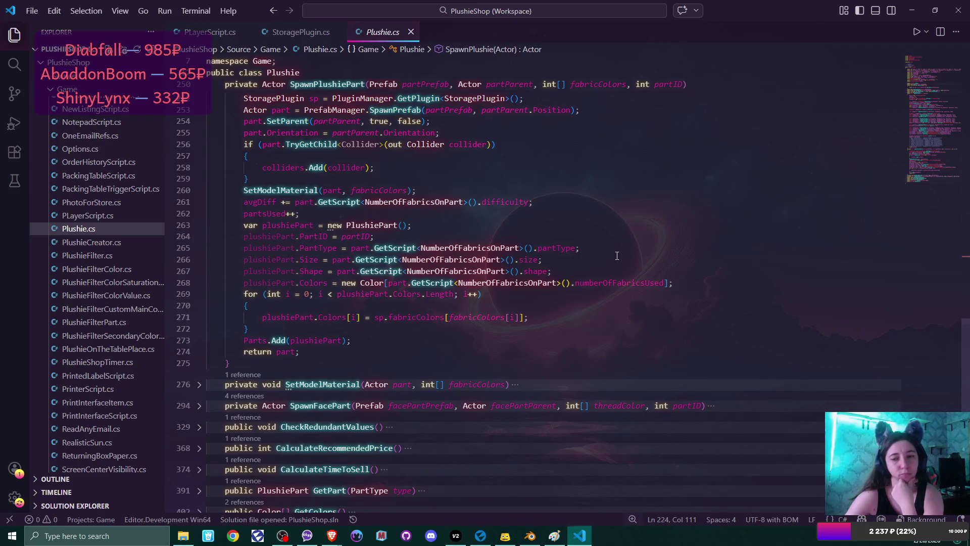
mouse_move(450, 298)
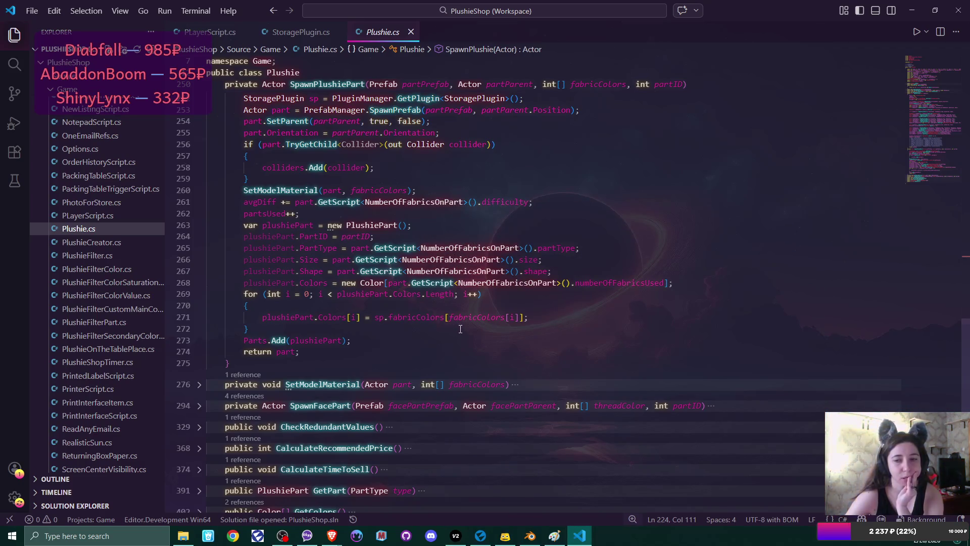
scroll(460, 329, up, 2)
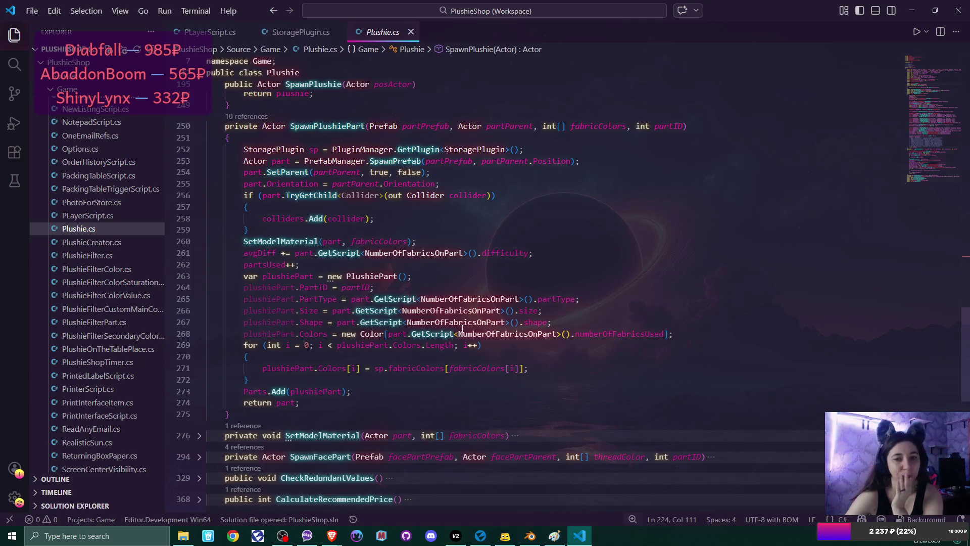
click(114, 244)
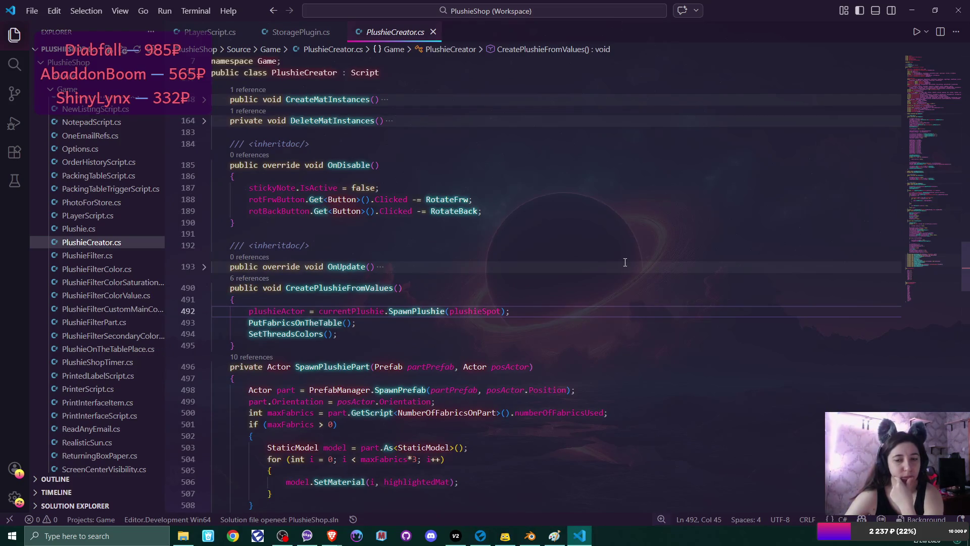
Fold the OnEnable method body in PlushieCreator.cs
scroll(968, 231, up, 10)
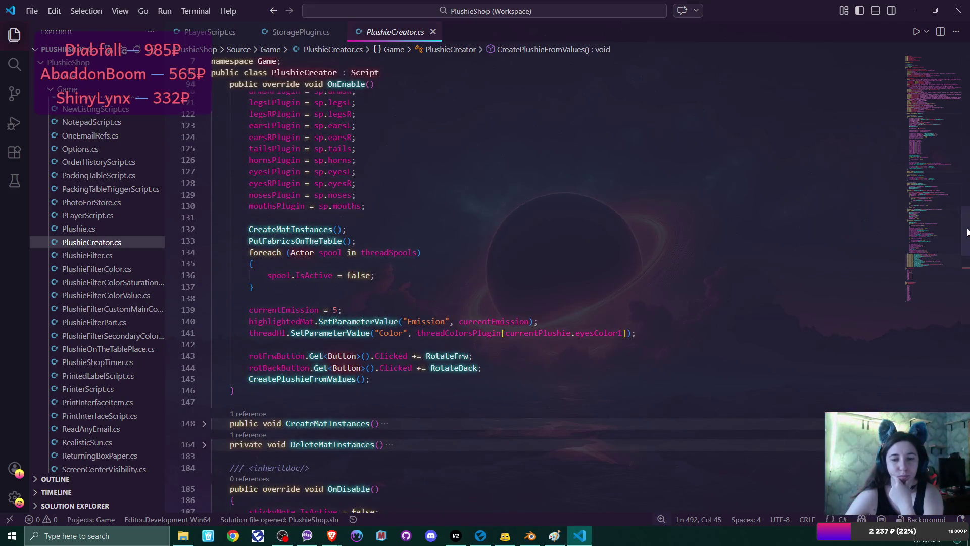
drag(967, 231, 938, 174)
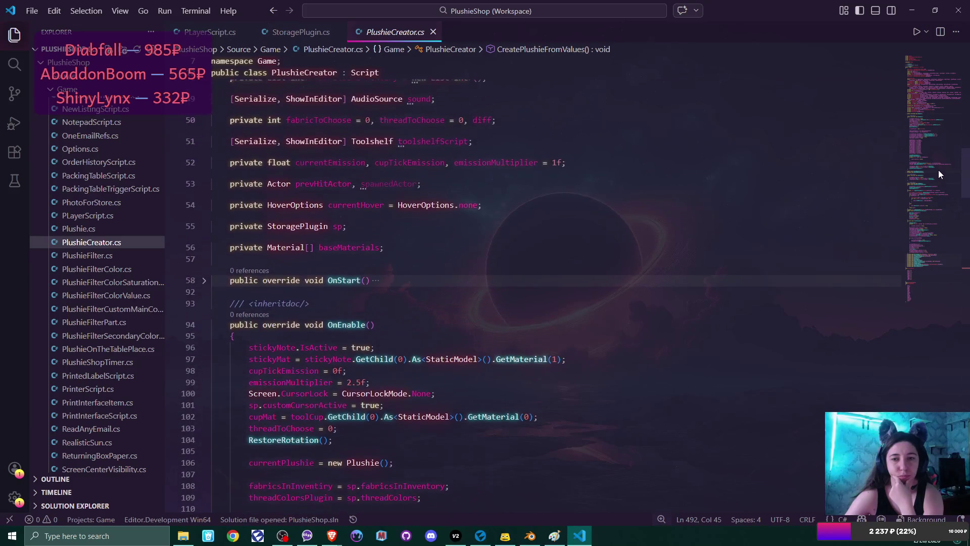
click(204, 324)
Scroll down to the PlushieParts enum and place the cursor after tail = 9
scroll(373, 306, down, 8)
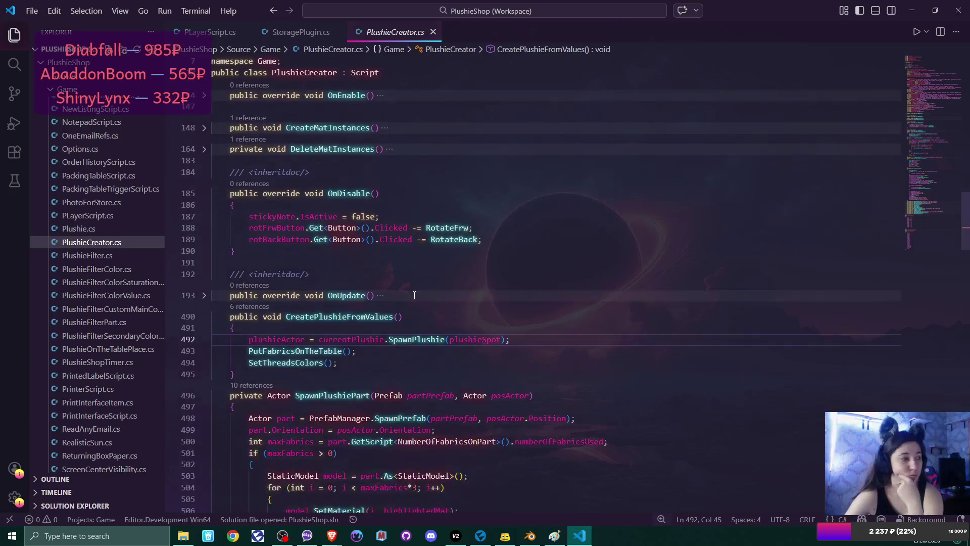
scroll(414, 295, down, 1)
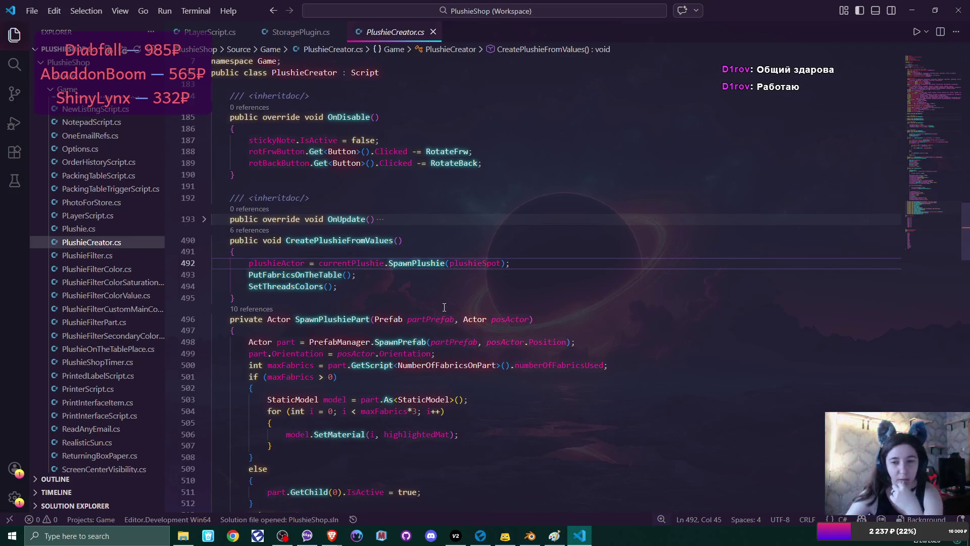
scroll(469, 312, down, 1)
scroll(469, 312, down, 1)
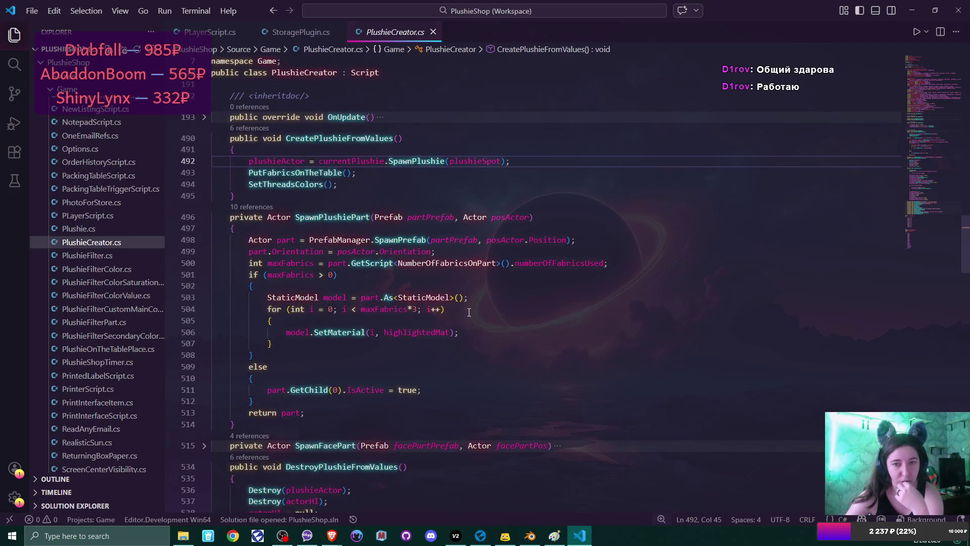
scroll(469, 312, down, 5)
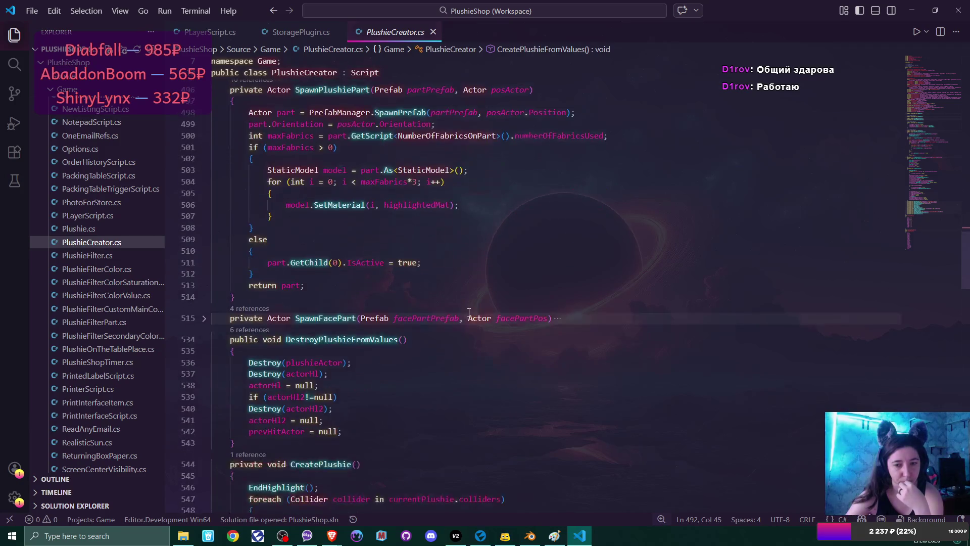
scroll(469, 312, down, 3)
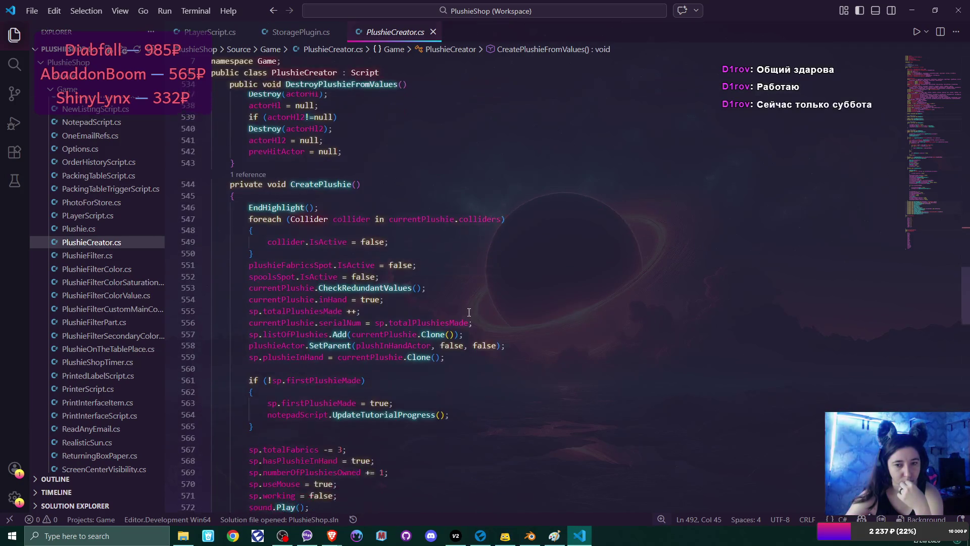
scroll(469, 312, down, 1)
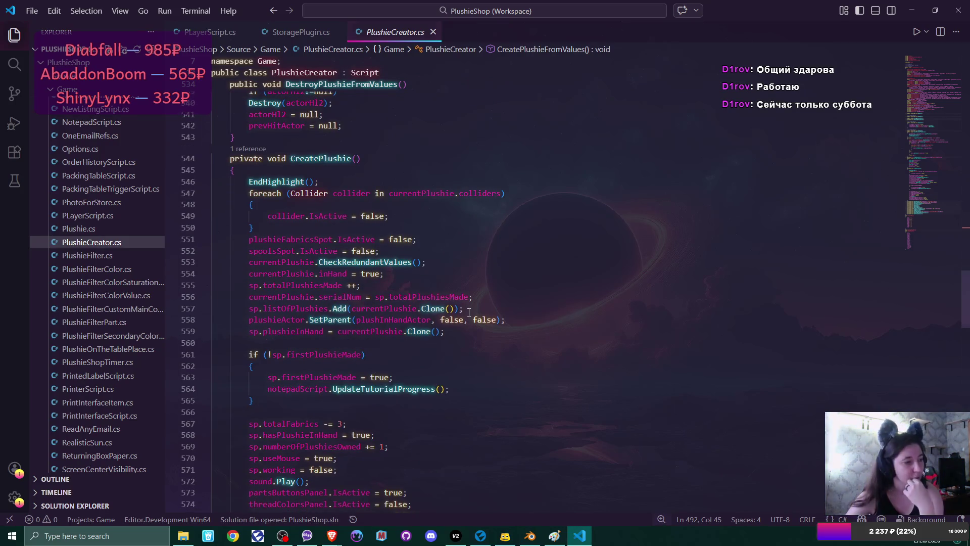
scroll(468, 312, down, 3)
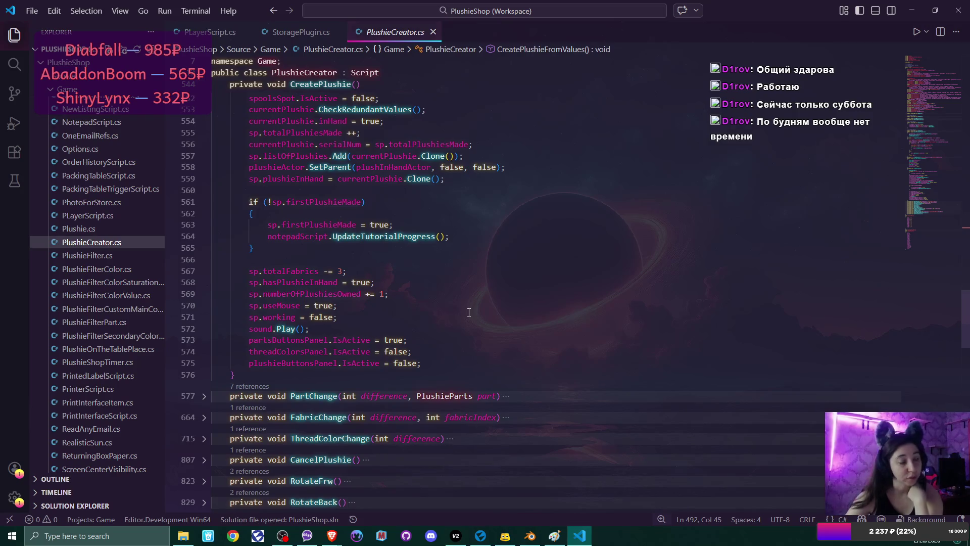
scroll(469, 312, down, 3)
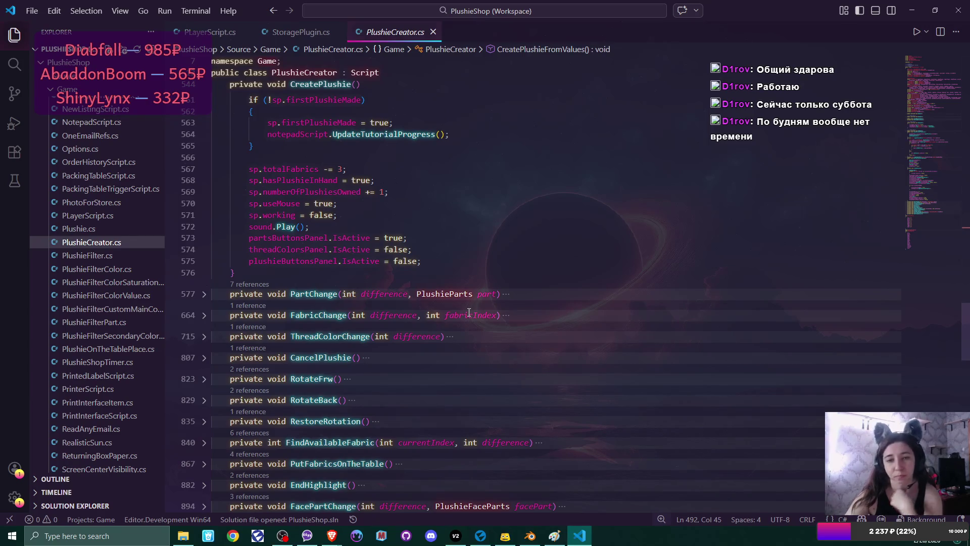
scroll(468, 312, down, 2)
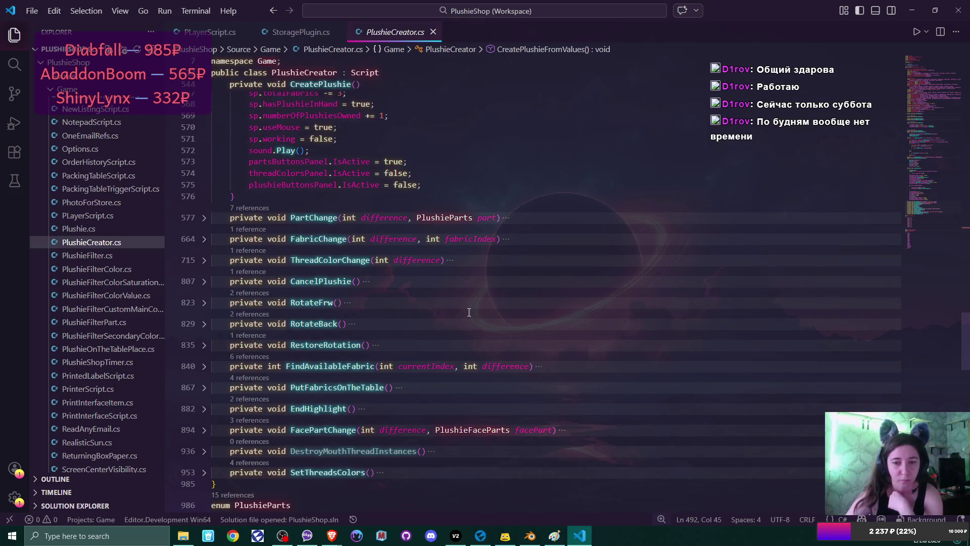
scroll(469, 312, down, 3)
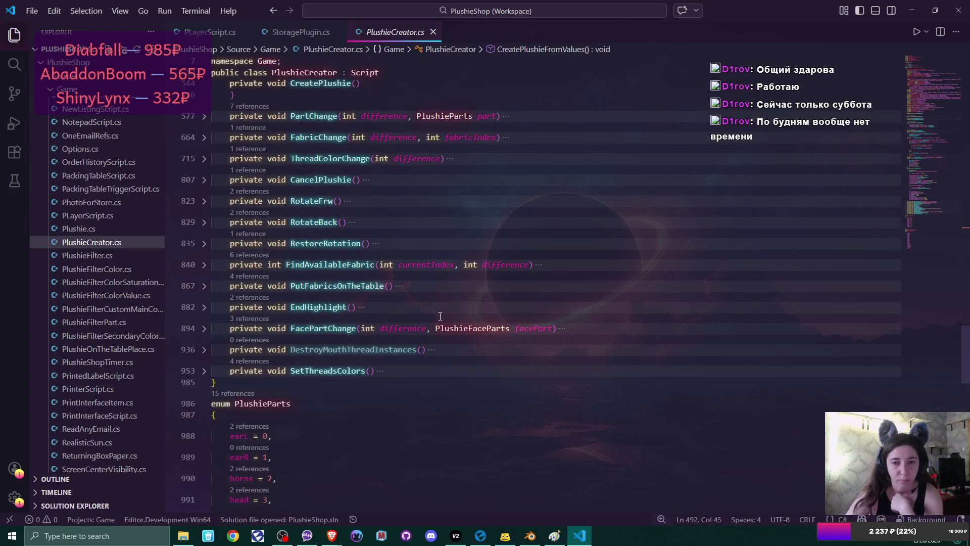
scroll(429, 314, down, 5)
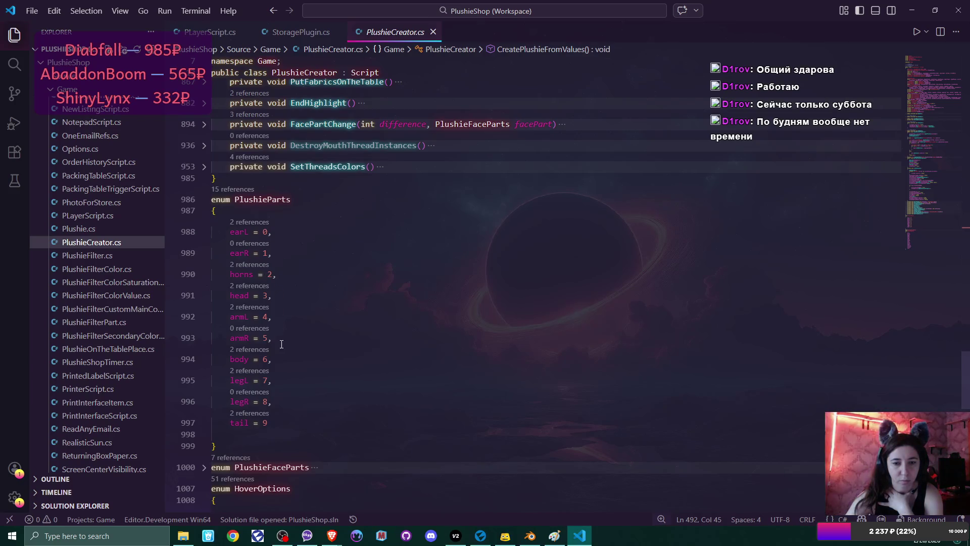
click(279, 423)
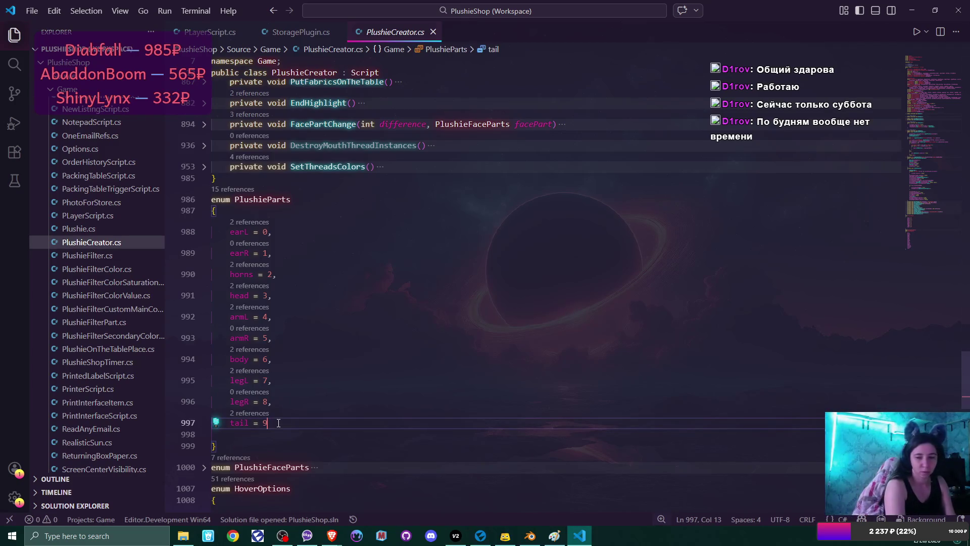
Add a 'wings = 10' entry on a new line after tail = 9
text(,)
key(Return)
text(w)
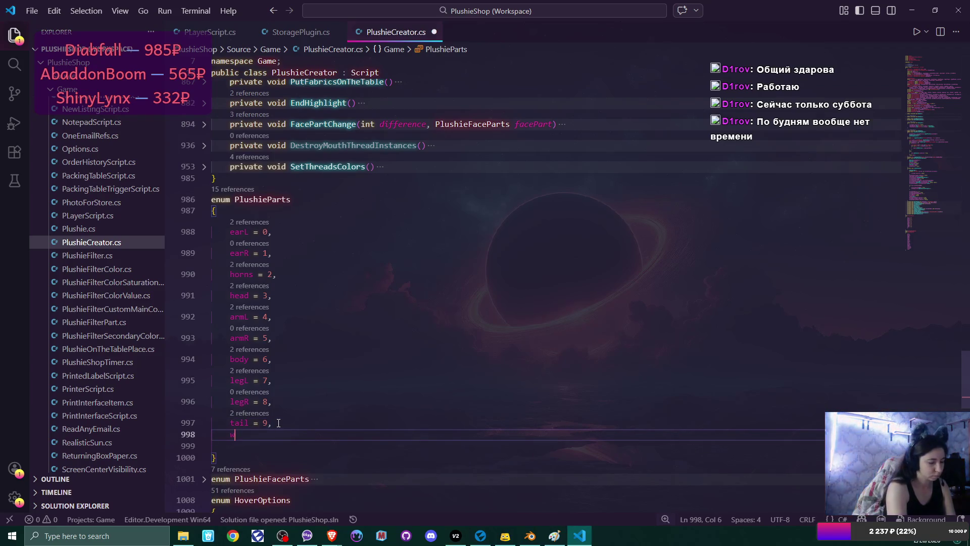
text(ings =)
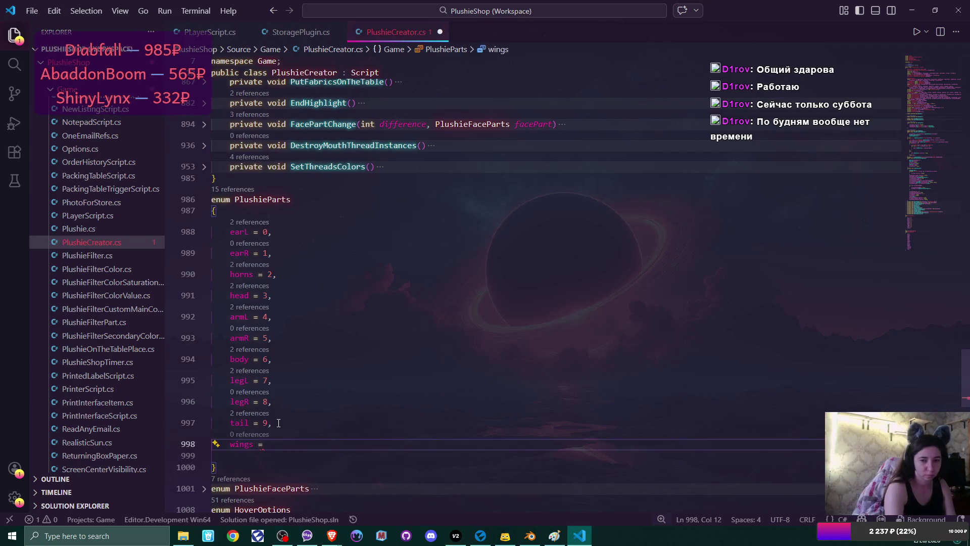
text( 10)
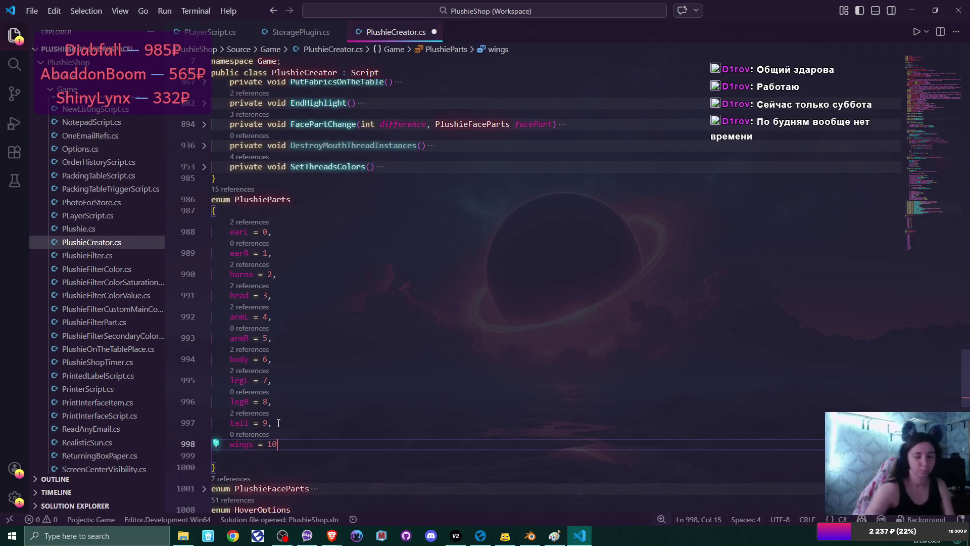
Scroll back up and unfold the DestroyMouthThreadInstances method
scroll(279, 422, up, 10)
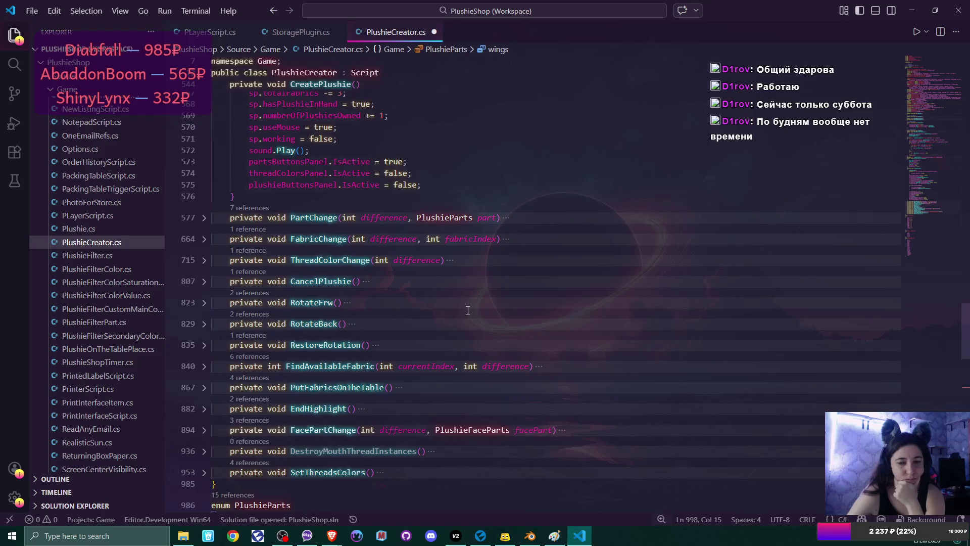
scroll(468, 310, up, 15)
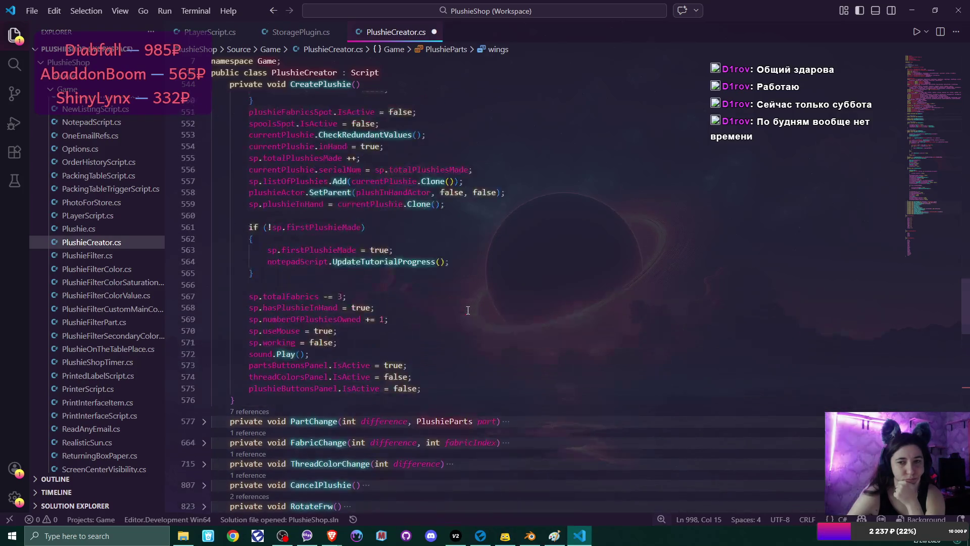
scroll(467, 310, up, 2)
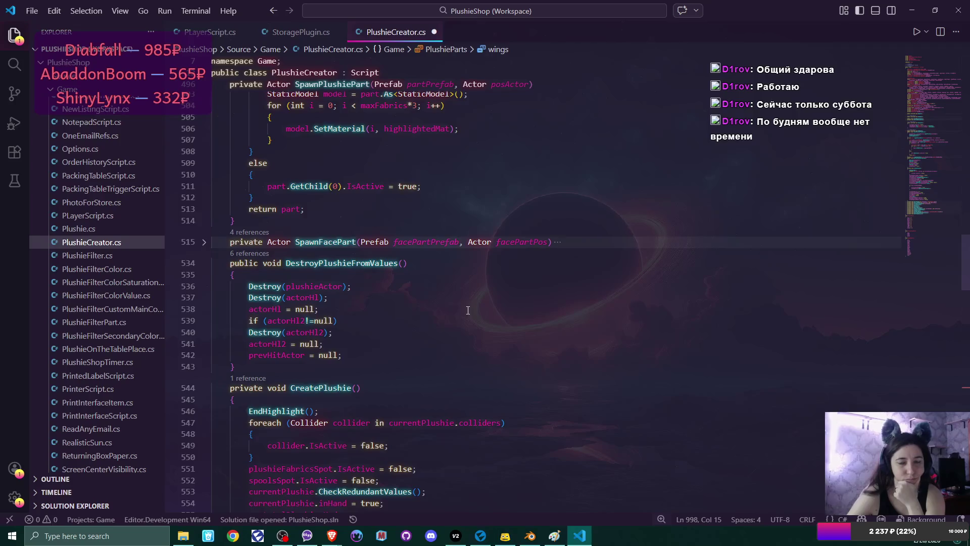
scroll(467, 310, down, 20)
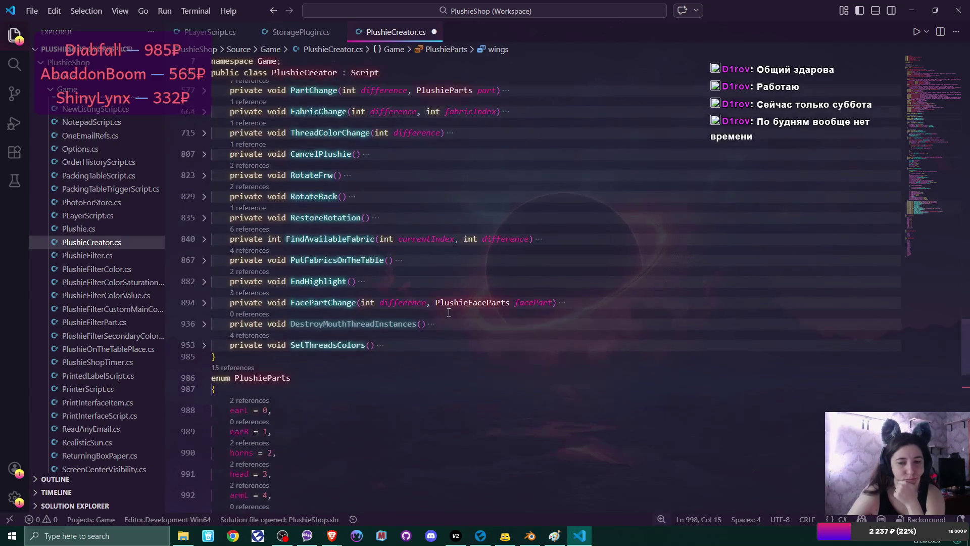
click(204, 324)
scroll(245, 256, down, 2)
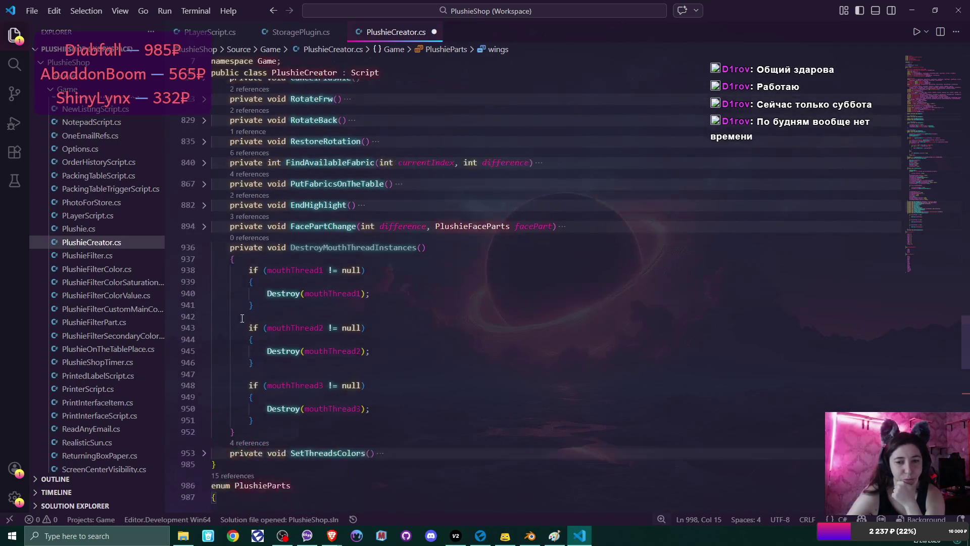
Select and delete the DestroyMouthThreadInstances method and its leftover blank line
click(229, 248)
drag(229, 248, 379, 429)
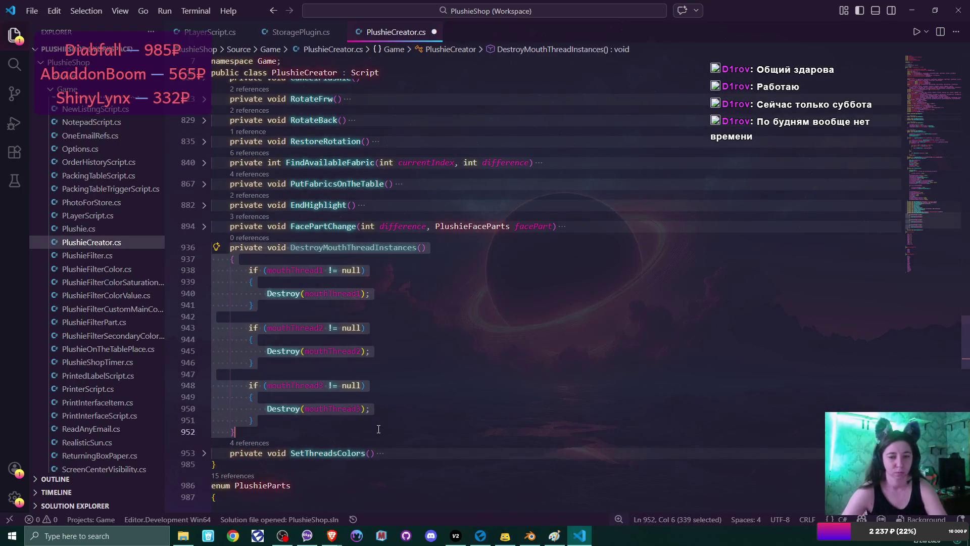
key(BackSpace)
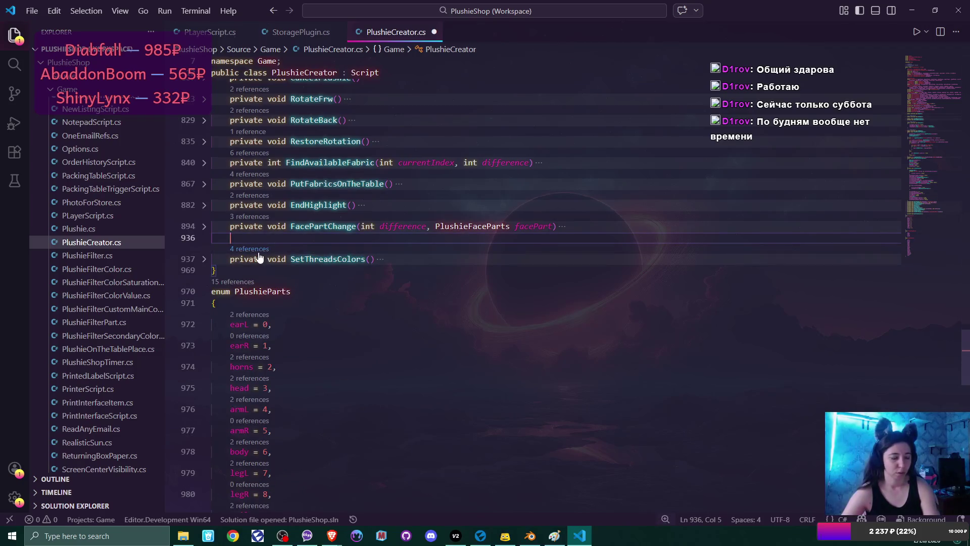
key(BackSpace)
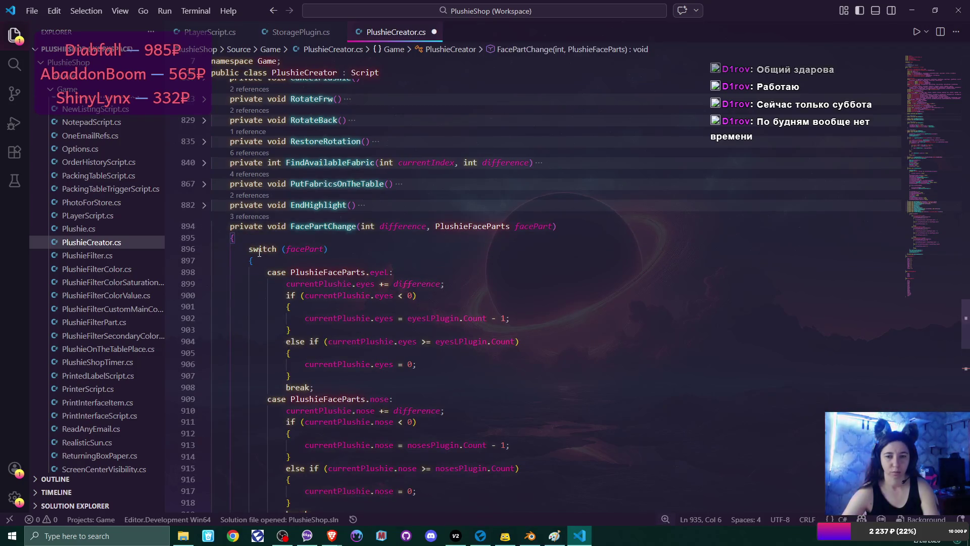
Fold FacePartChange, scroll to the top, and unfold DeleteMatInstances
click(204, 226)
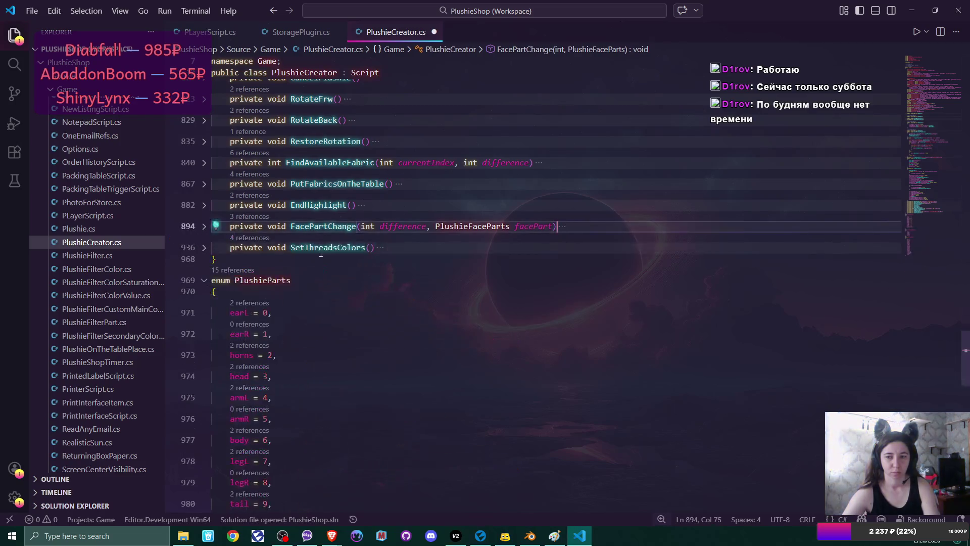
scroll(452, 250, up, 3)
scroll(452, 250, up, 10)
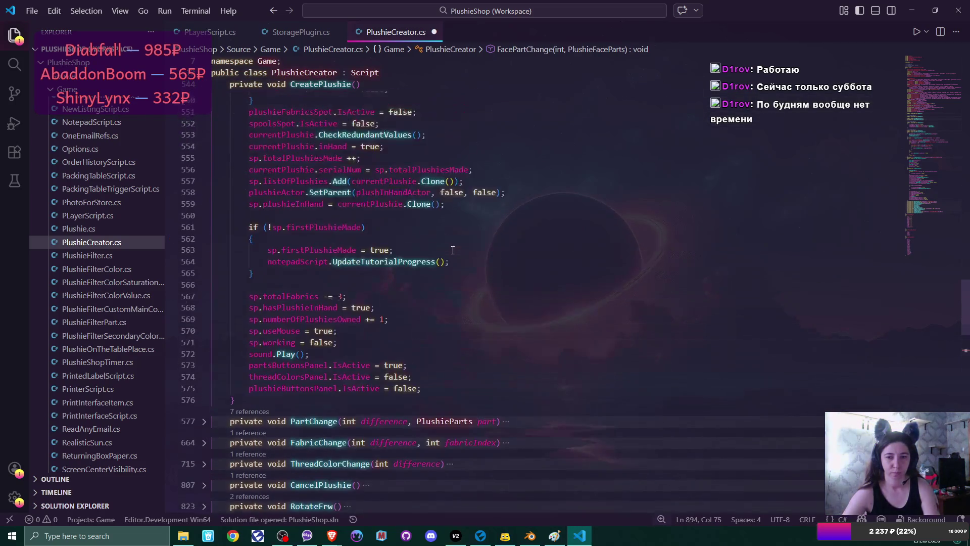
scroll(452, 250, up, 3)
scroll(452, 250, up, 5)
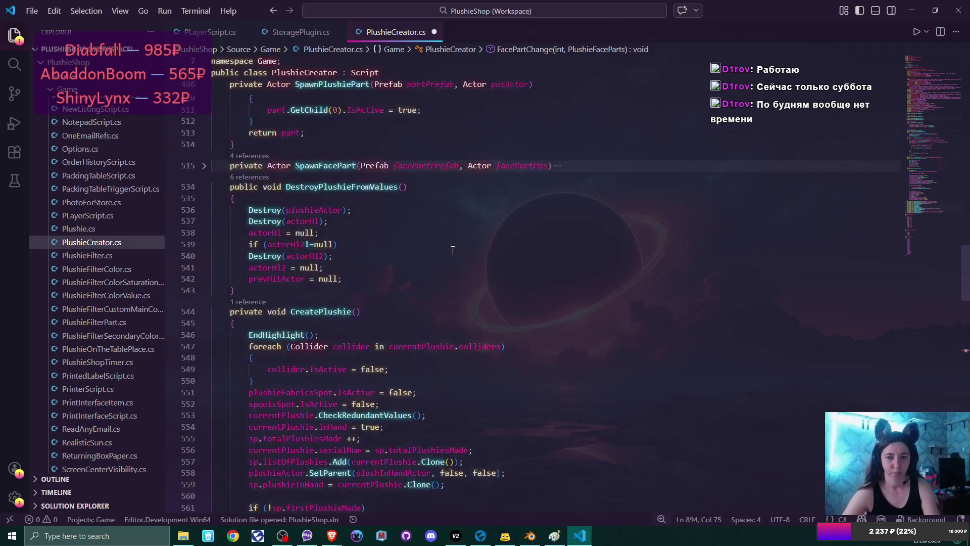
scroll(453, 250, up, 5)
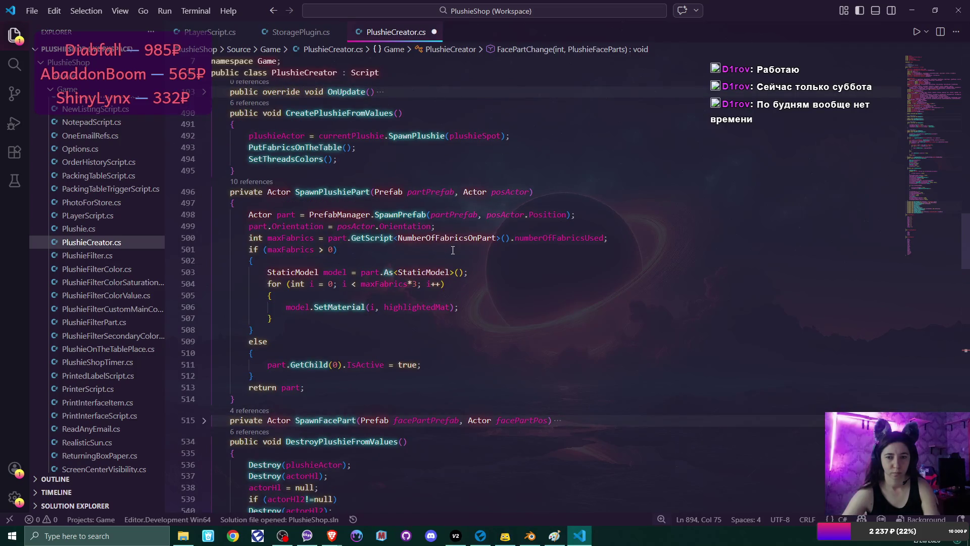
scroll(452, 250, up, 4)
scroll(453, 250, up, 3)
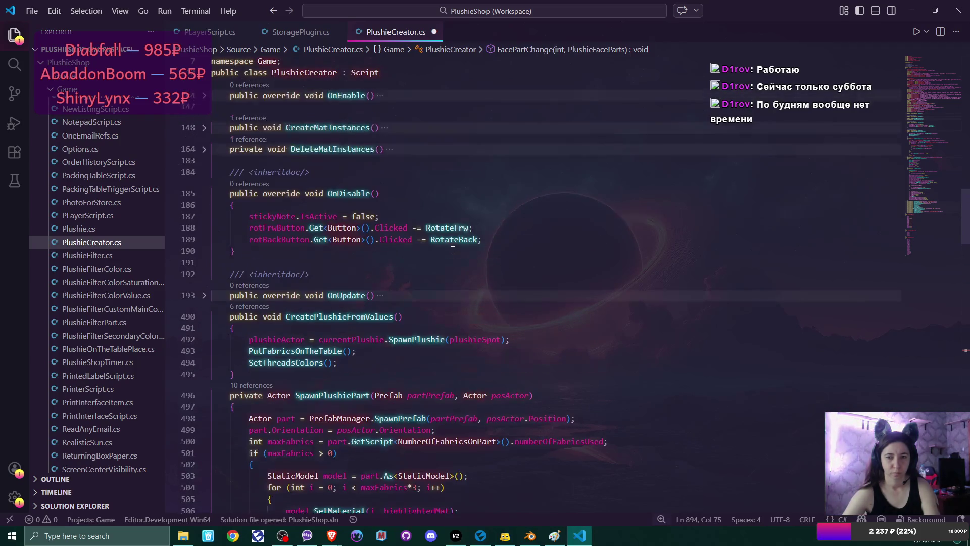
scroll(453, 250, up, 2)
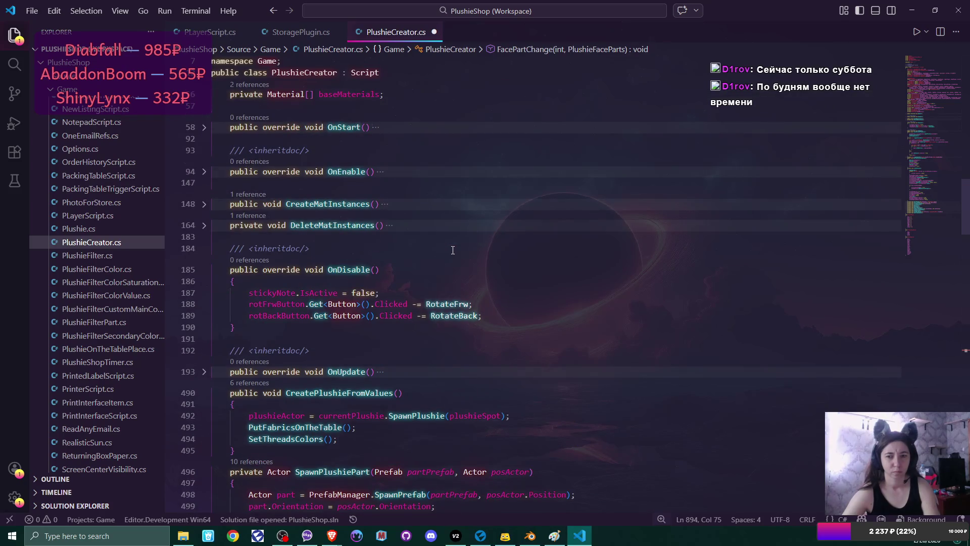
scroll(453, 250, up, 1)
click(204, 251)
double_click(313, 251)
mouse_move(964, 197)
mouse_down()
mouse_move(965, 354)
mouse_move(964, 65)
mouse_move(964, 121)
mouse_up()
scroll(487, 234, up, 1)
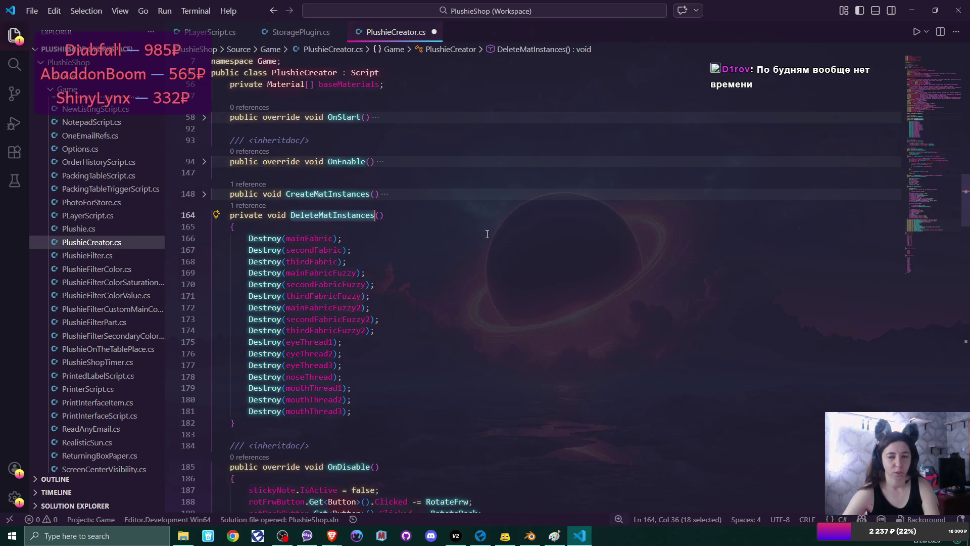
mouse_move(229, 215)
mouse_down()
mouse_move(303, 399)
mouse_move(288, 418)
mouse_up()
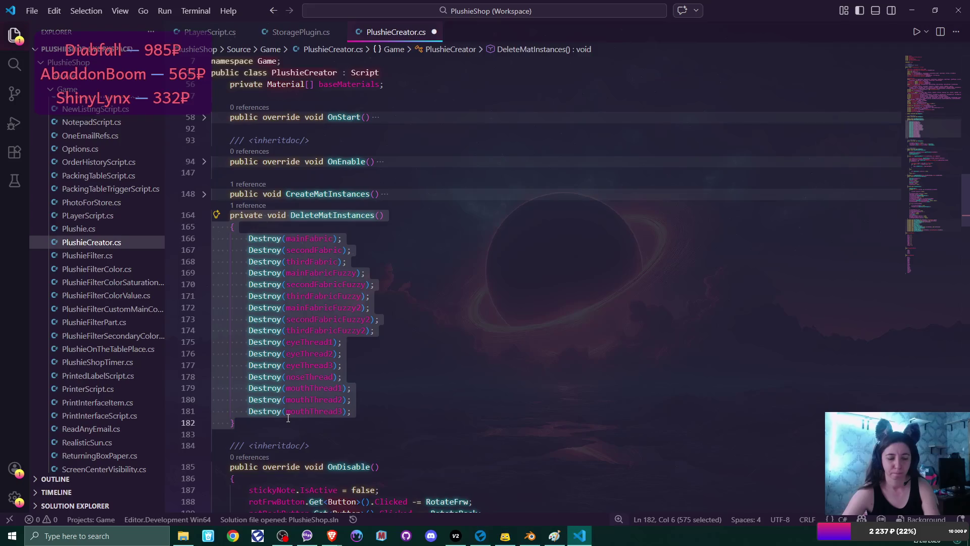
mouse_move(967, 209)
mouse_down()
mouse_move(967, 190)
mouse_move(967, 205)
mouse_up()
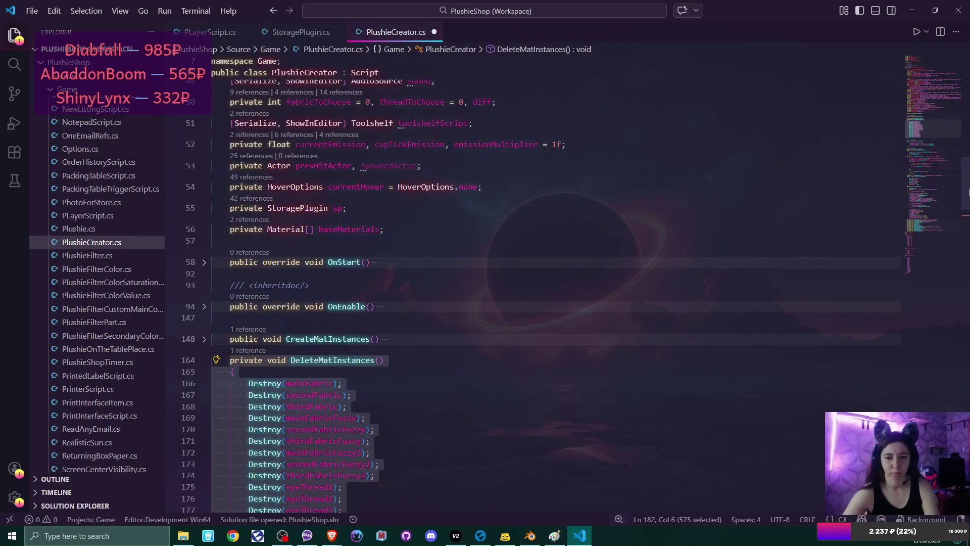
click(204, 306)
scroll(580, 229, down, 8)
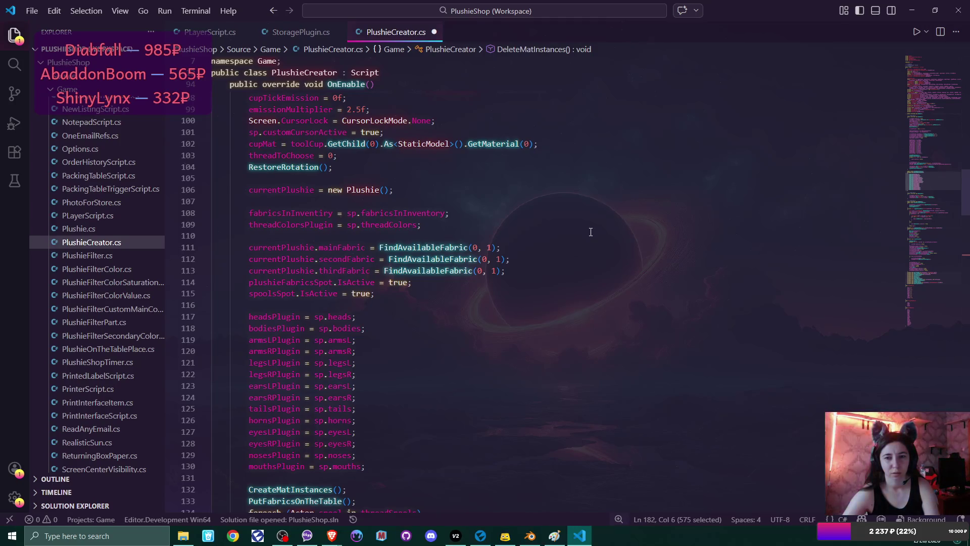
scroll(591, 232, down, 2)
scroll(591, 232, down, 9)
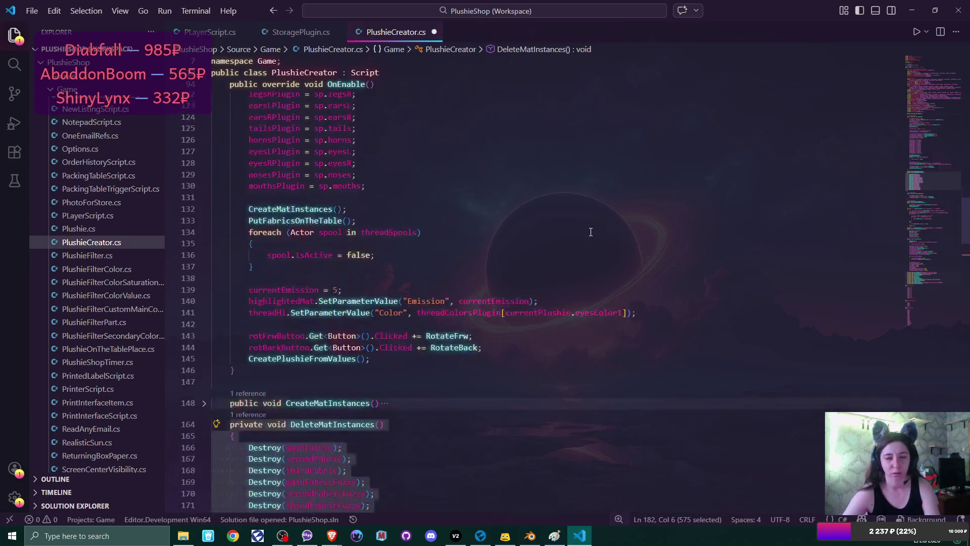
click(204, 323)
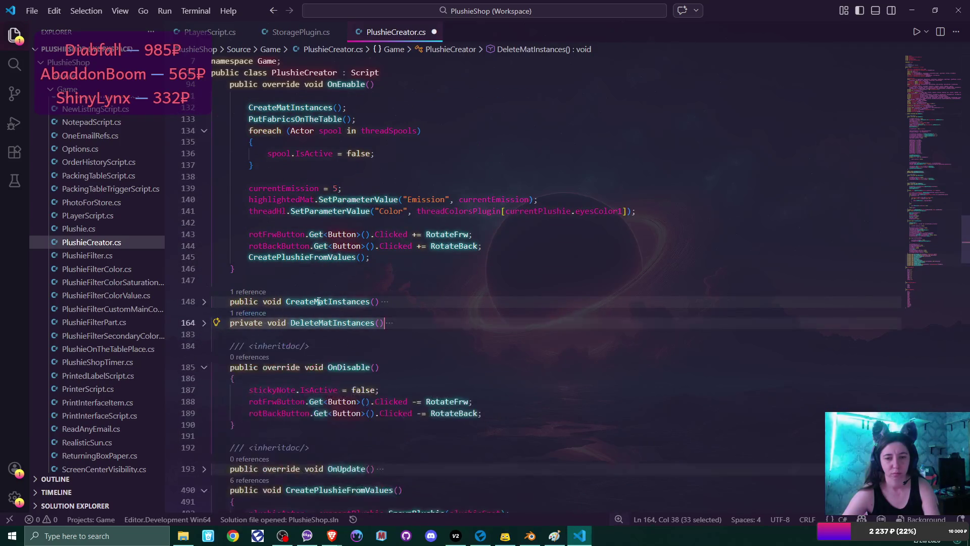
click(328, 302)
scroll(424, 322, down, 2)
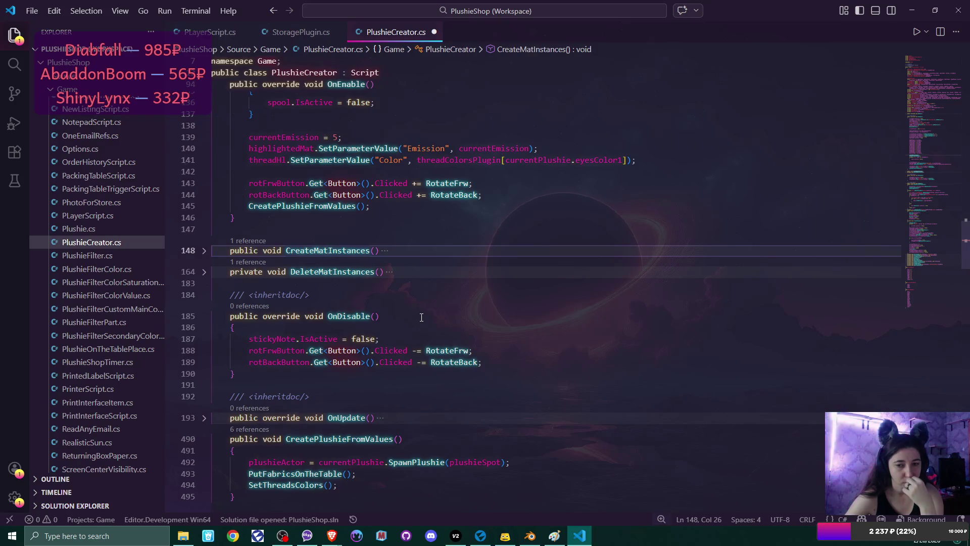
click(204, 417)
scroll(473, 292, down, 3)
scroll(473, 292, down, 10)
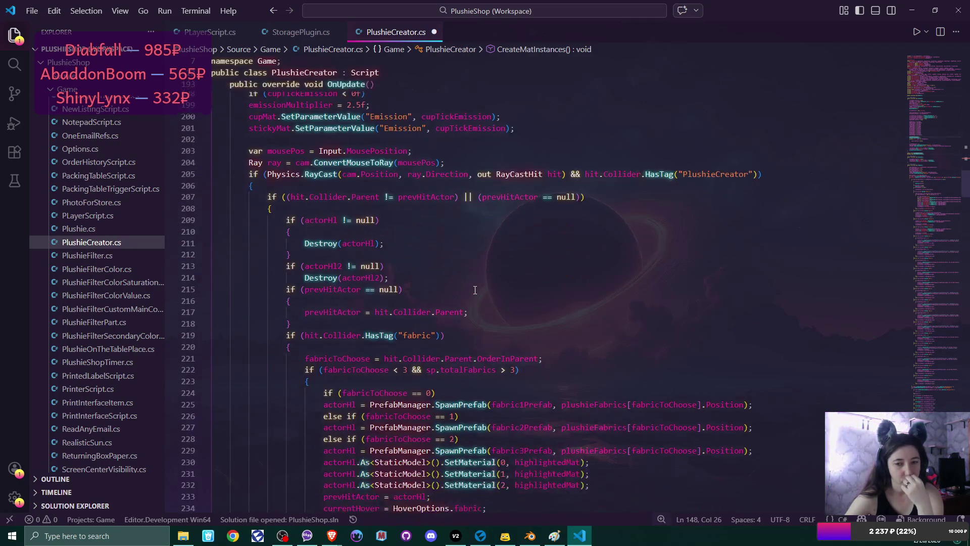
scroll(475, 289, down, 2)
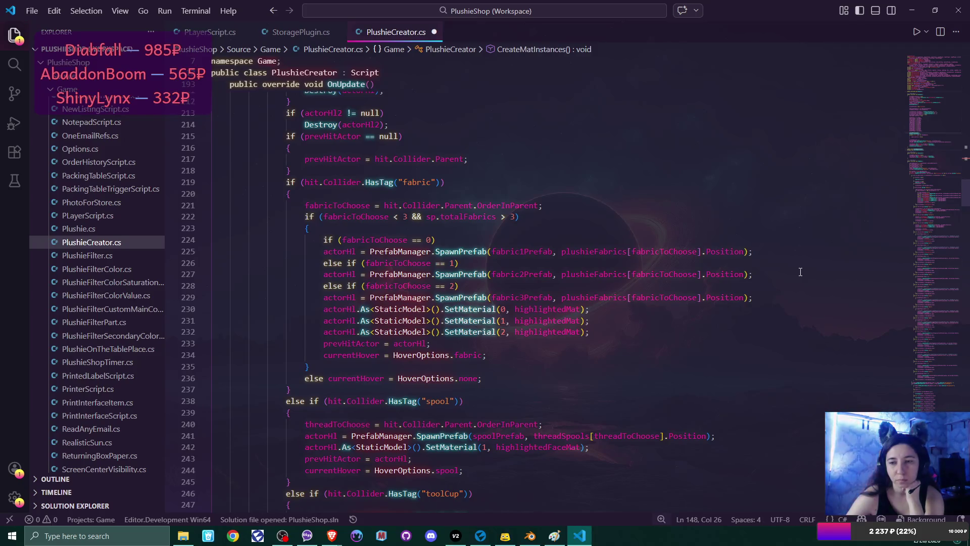
scroll(800, 272, down, 9)
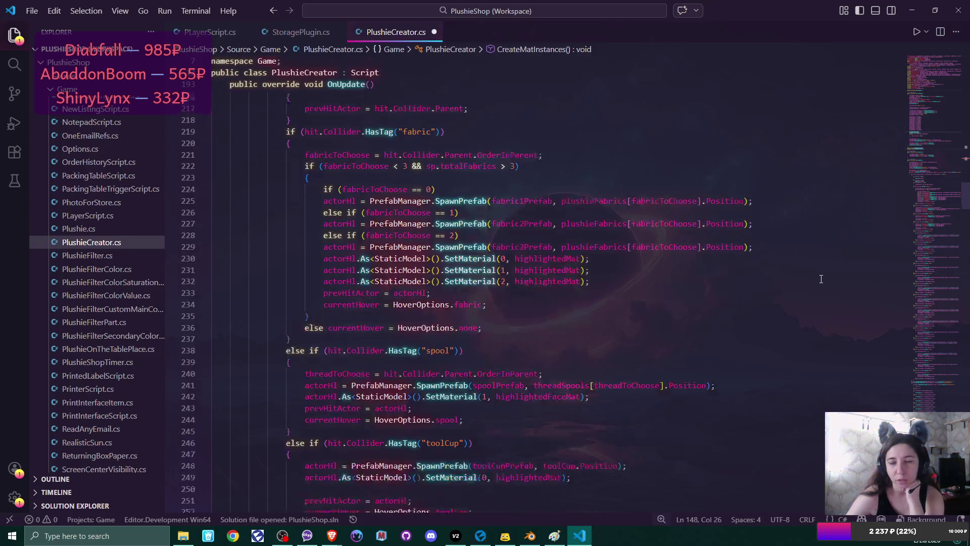
scroll(821, 279, down, 7)
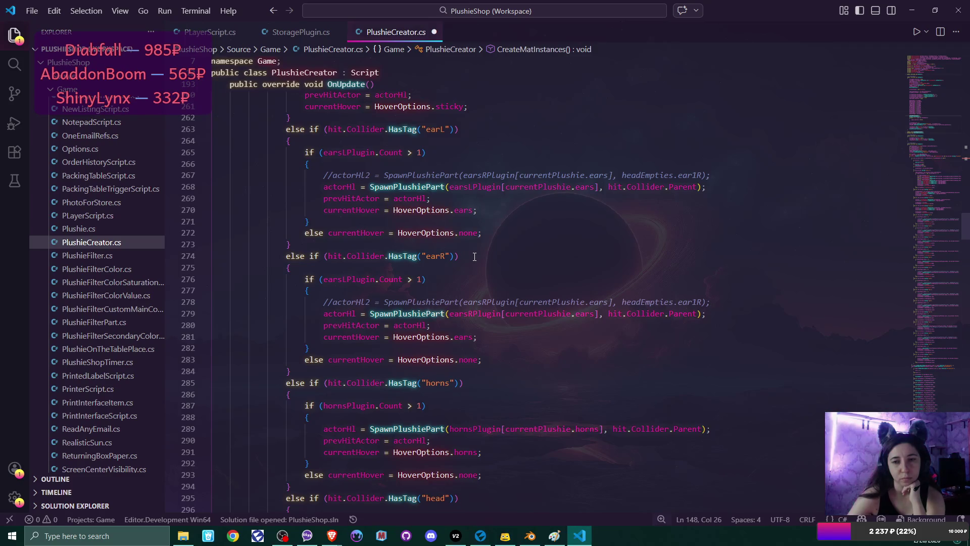
scroll(474, 257, down, 2)
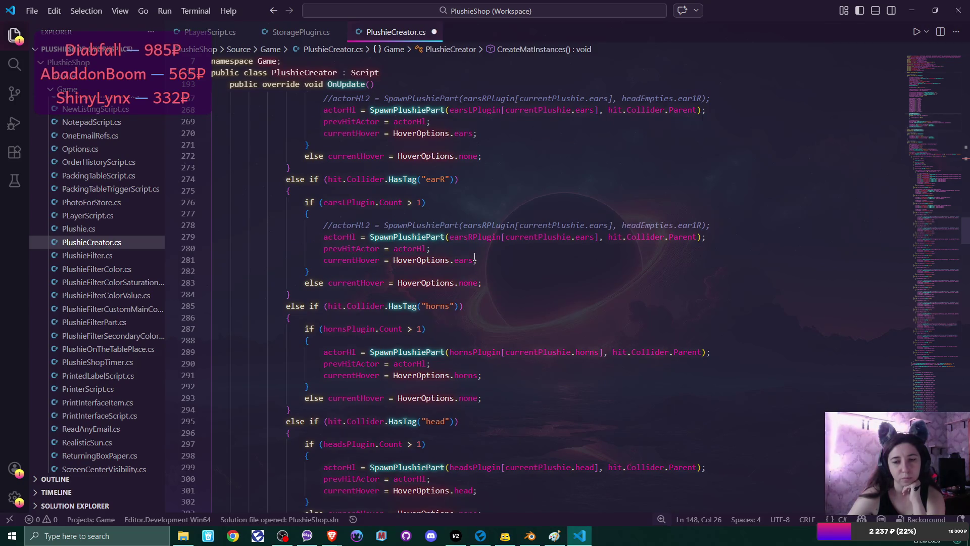
scroll(475, 257, down, 2)
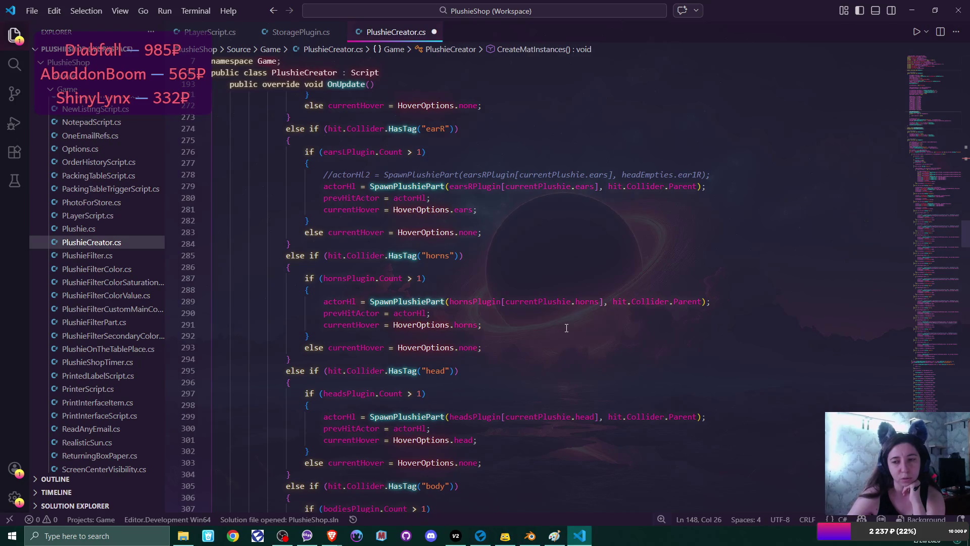
scroll(566, 328, down, 2)
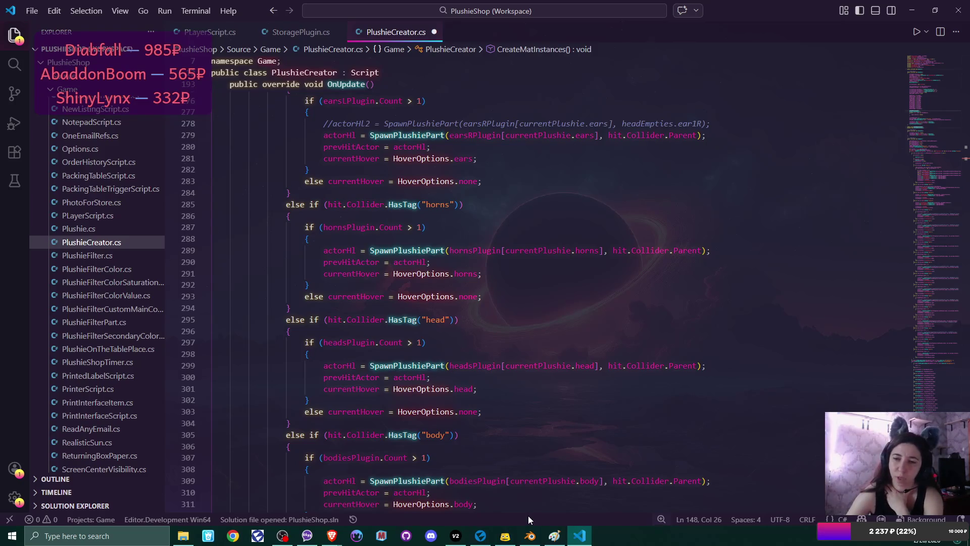
In Flax, open the EmptyTail prefab and select its PointLight under EmptyActor
click(482, 536)
double_click(174, 436)
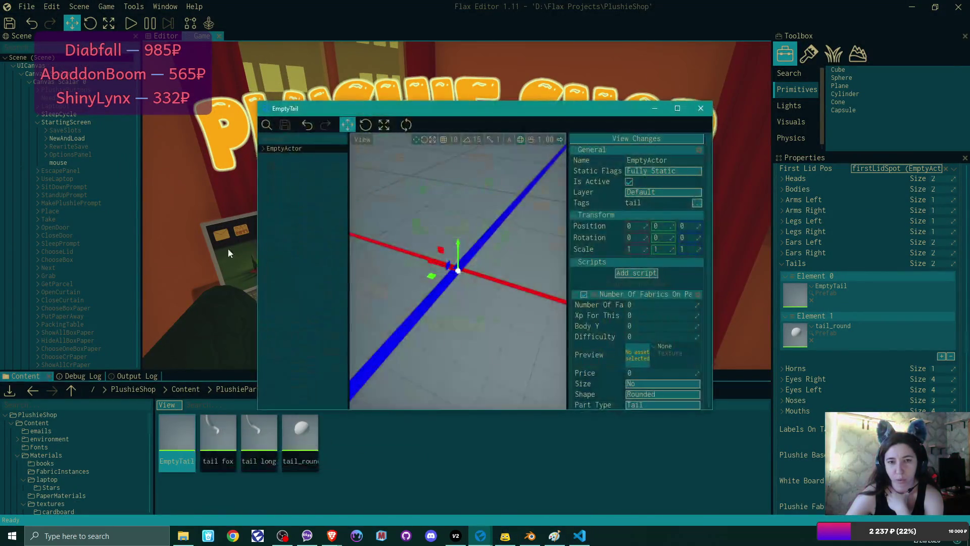
click(262, 149)
click(298, 158)
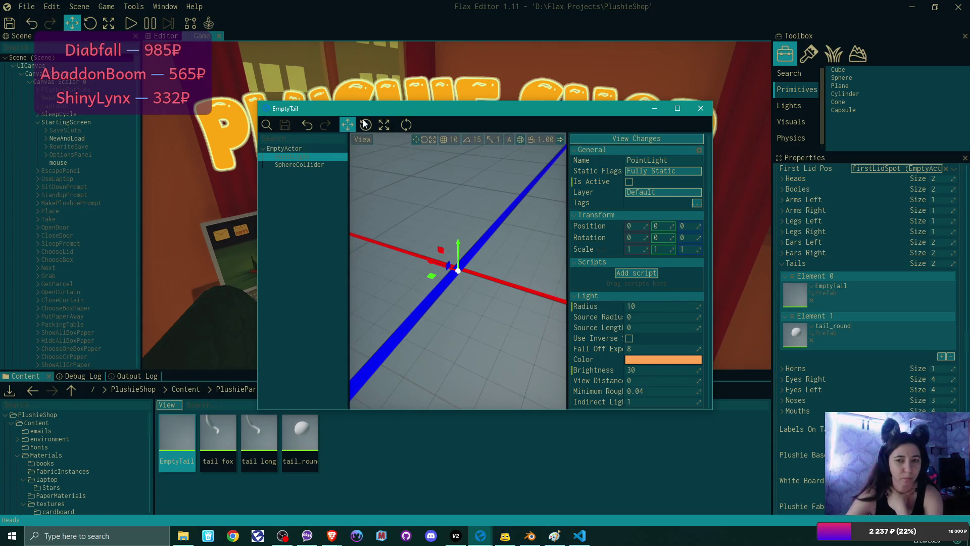
Move the EmptyTail prefab window aside and return to Visual Studio Code
drag(433, 107, 447, 80)
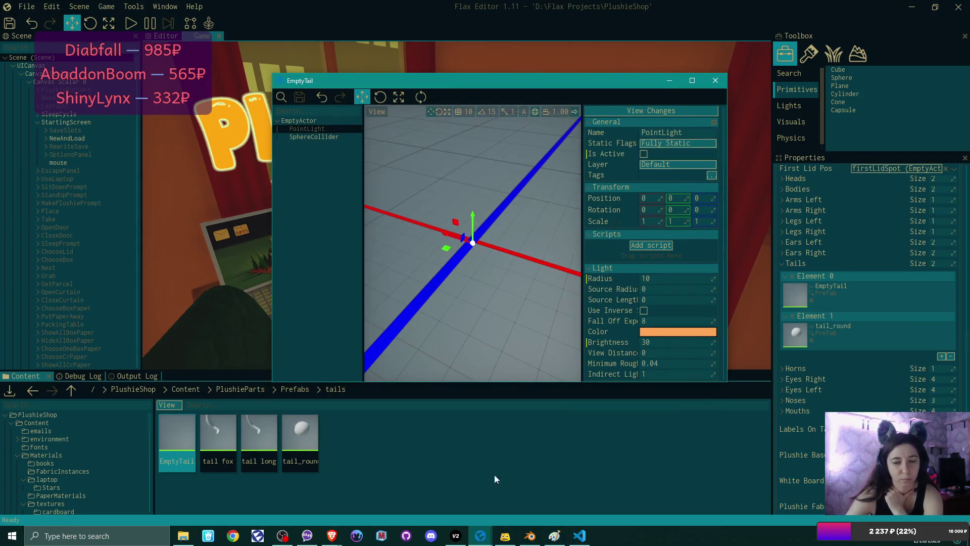
mouse_move(505, 536)
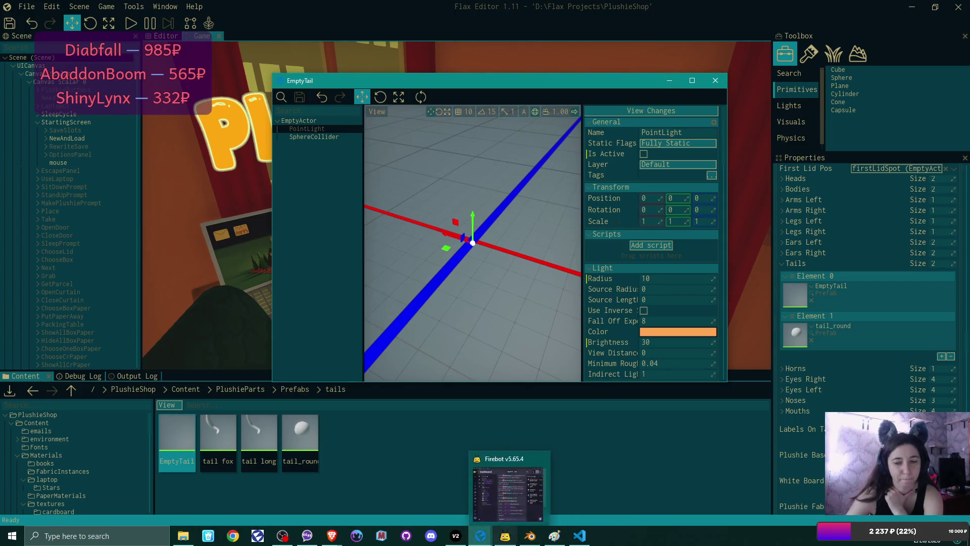
click(580, 536)
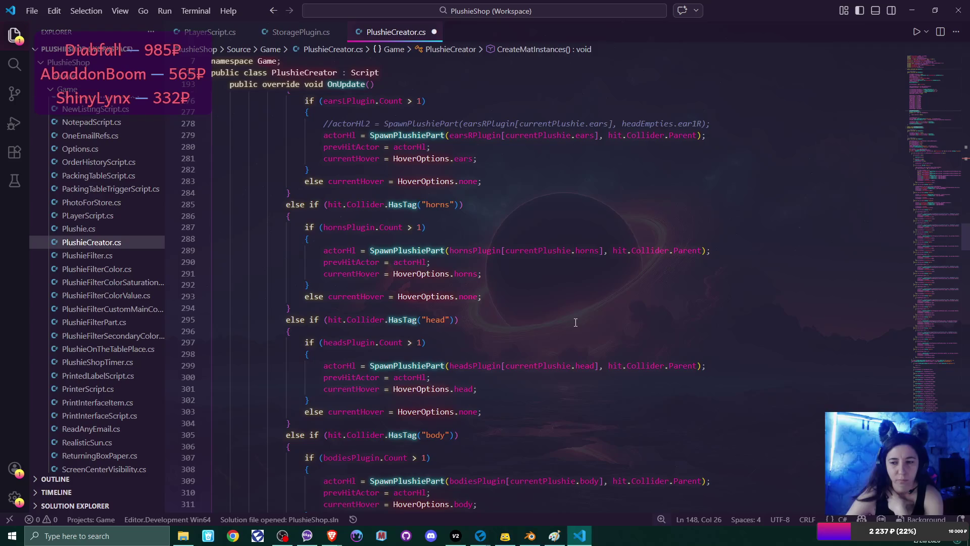
Go to the SpawnPlushiePart definition at line 496 from its call on line 299
scroll(575, 322, down, 2)
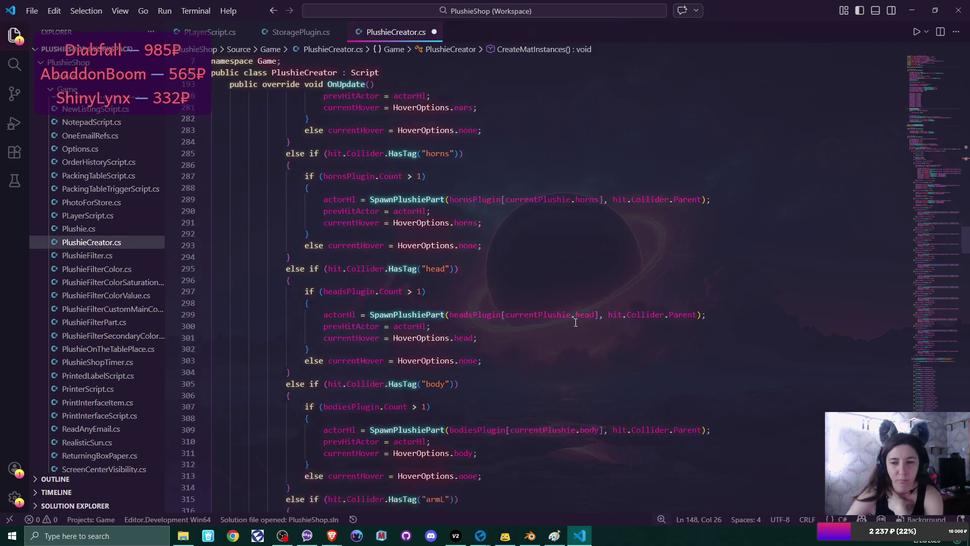
ctrl+click(428, 314)
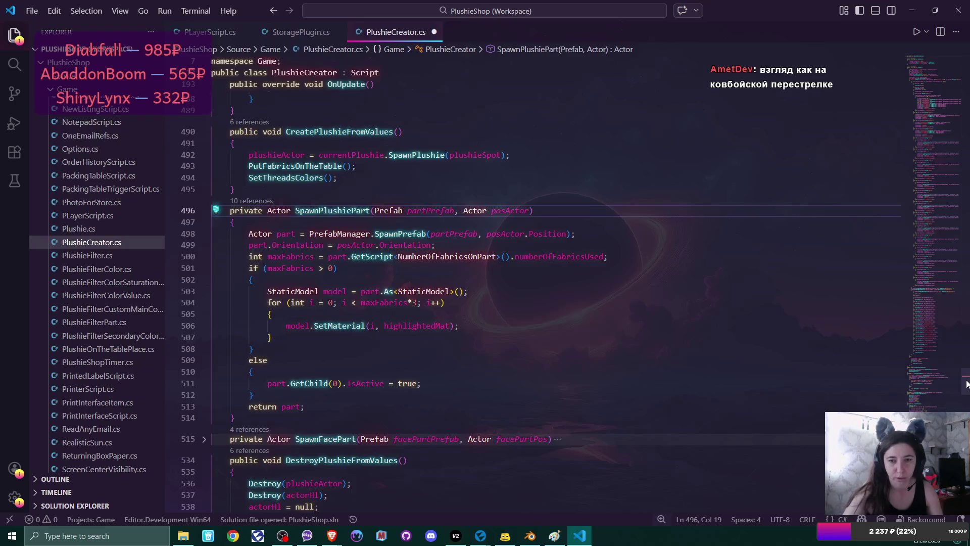
Save PlushieCreator.cs with Ctrl+S and return to Flax Editor
scroll(966, 384, up, 1)
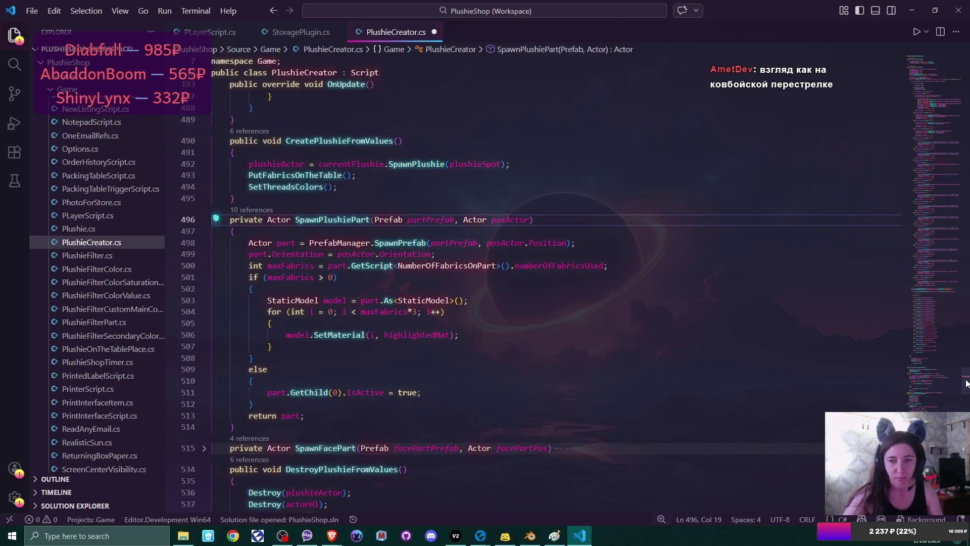
drag(966, 384, 962, 83)
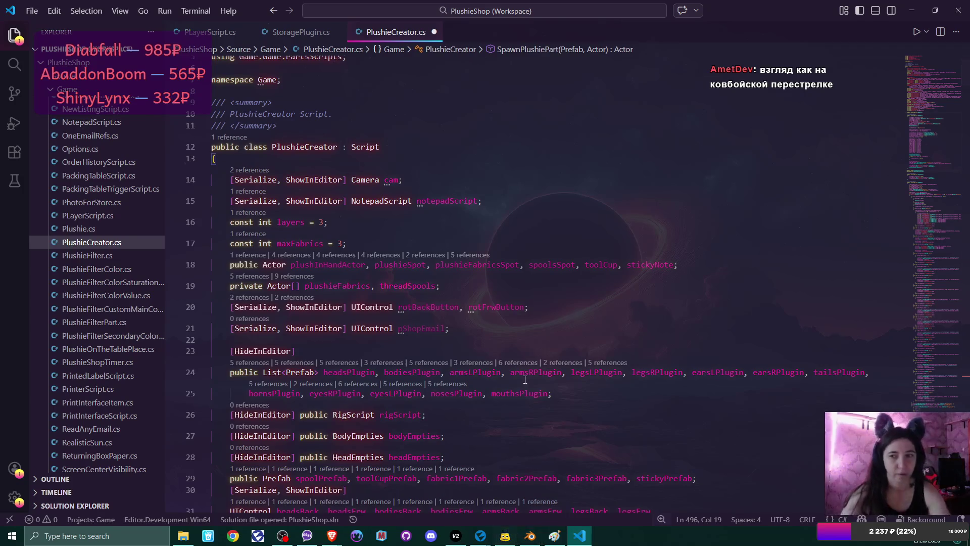
key(ctrl+s)
mouse_move(481, 535)
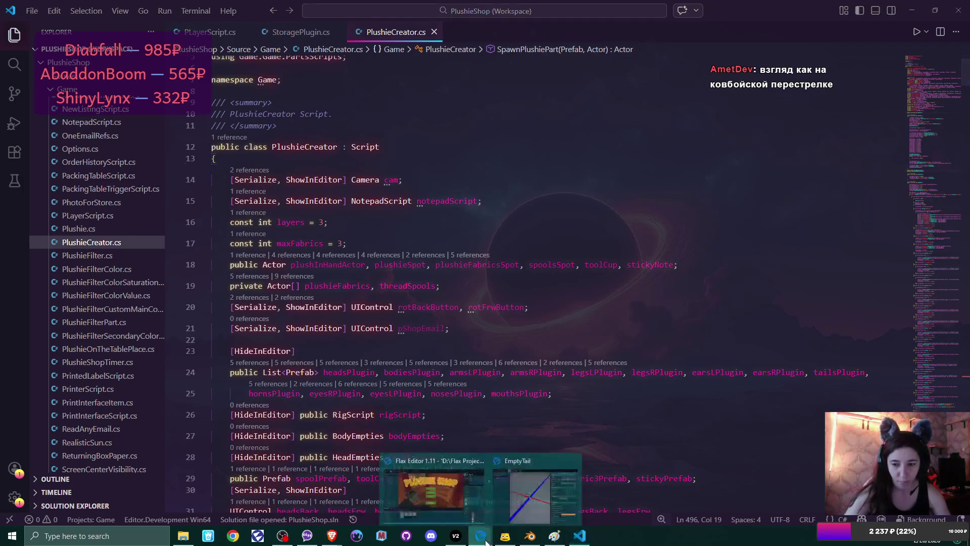
click(517, 486)
Close the EmptyTail prefab, play-test a new game overwriting the save, then stop
click(715, 80)
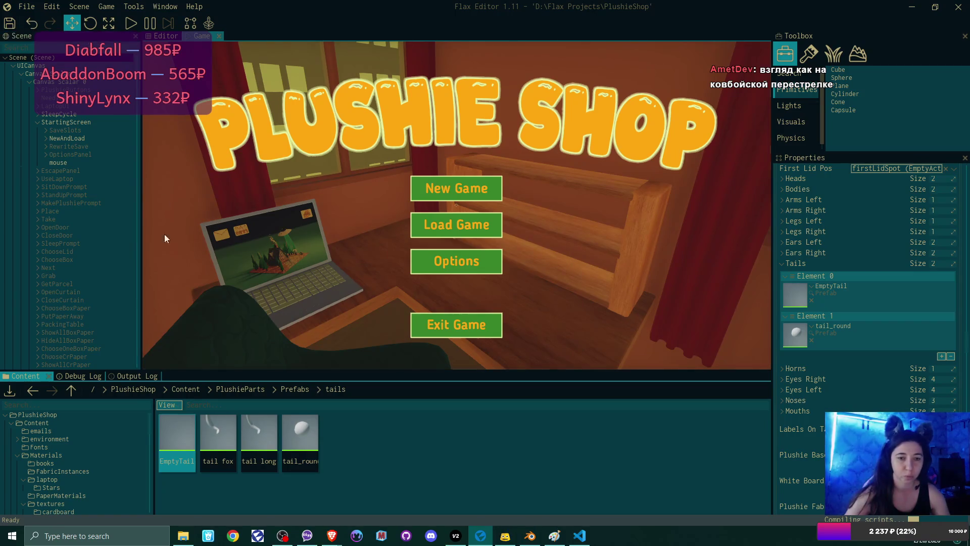
click(81, 375)
click(129, 24)
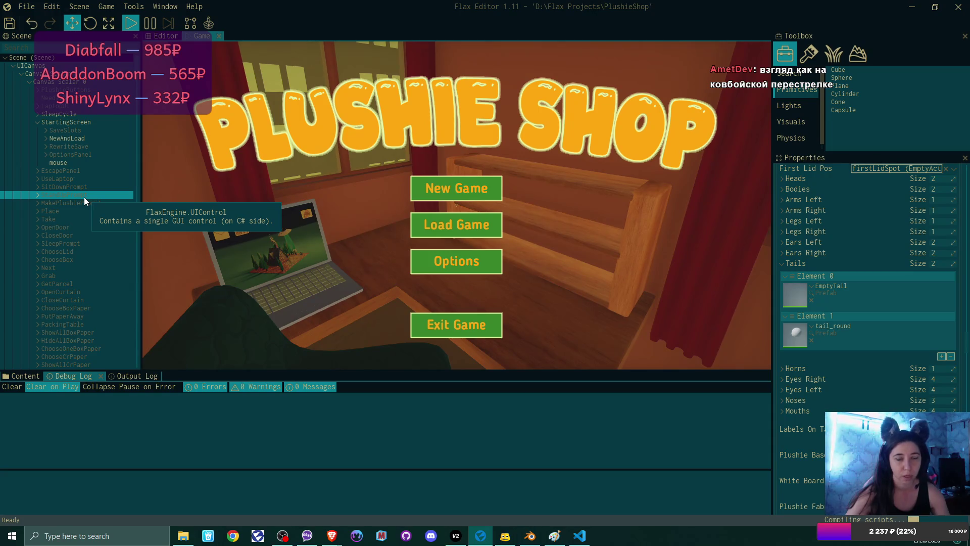
click(456, 188)
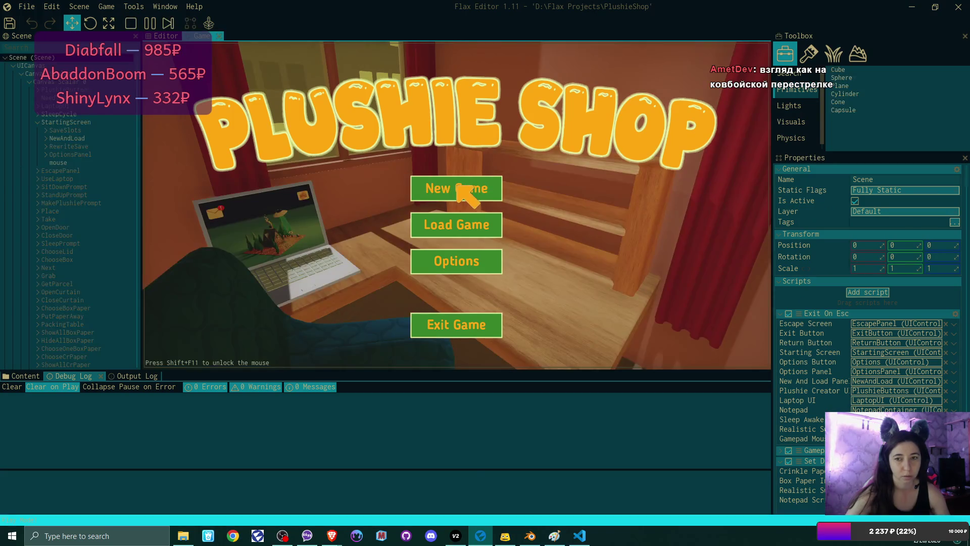
click(458, 187)
click(458, 188)
click(394, 263)
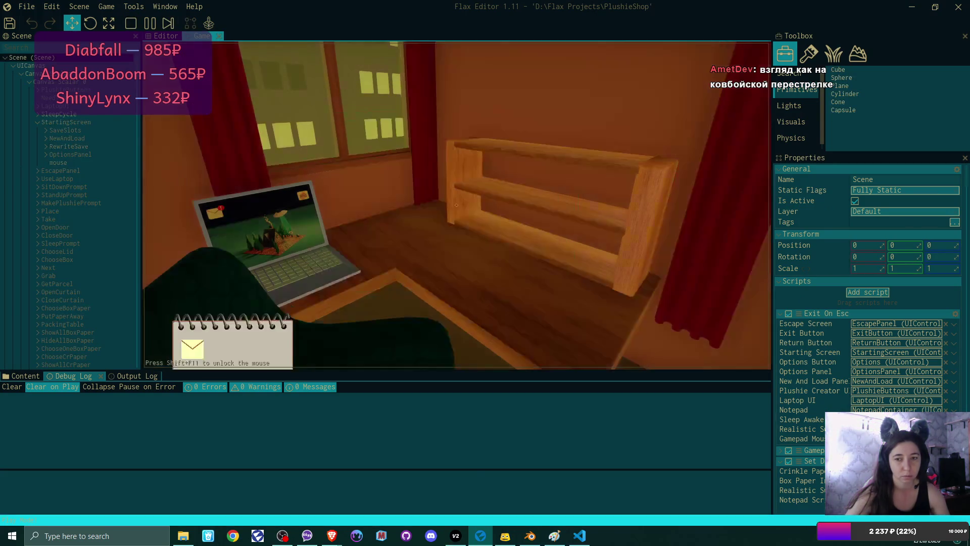
key(F5)
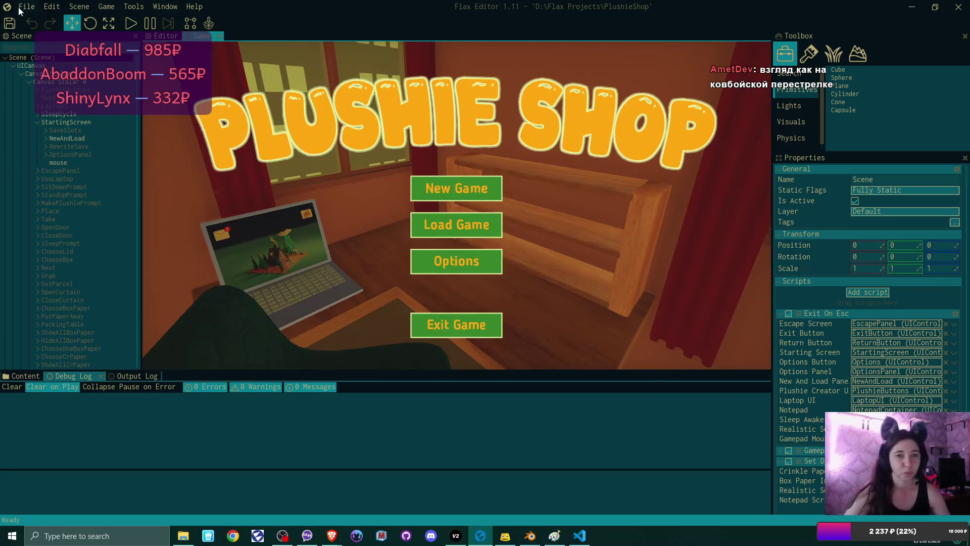
Restart the play test and begin a new game, overwriting the existing save
click(19, 8)
click(241, 175)
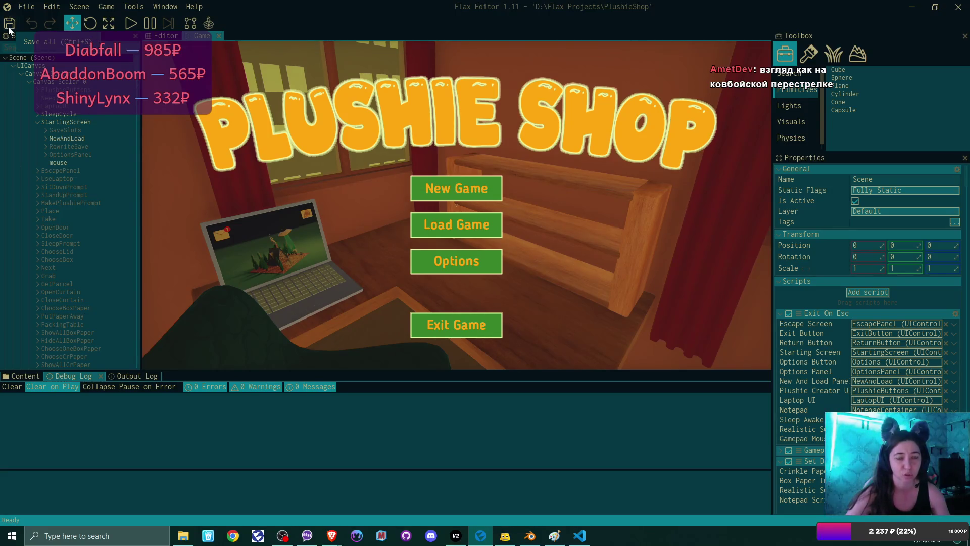
click(131, 23)
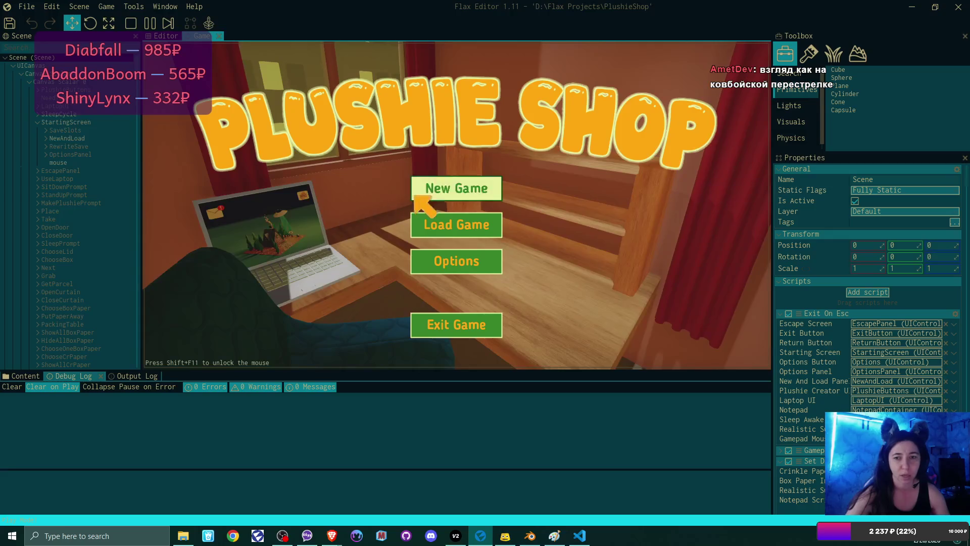
click(462, 188)
click(414, 261)
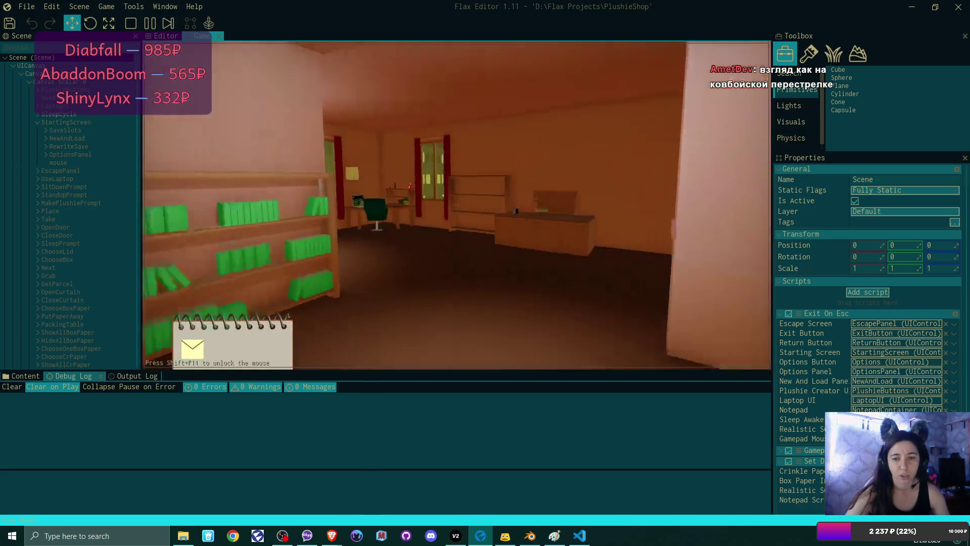
Sit at the desk laptop and read the Bmail congratulations e-mail and its second attachment
key(w)
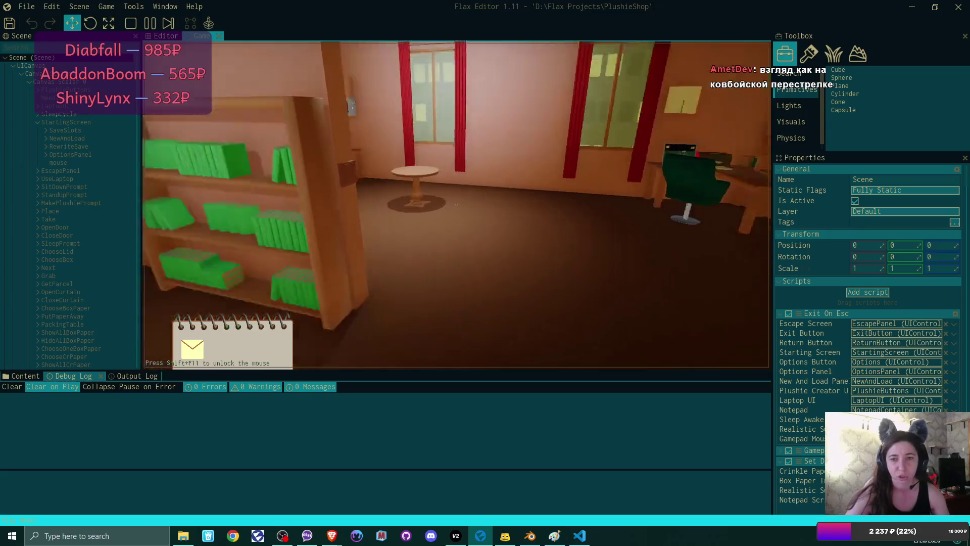
click(456, 204)
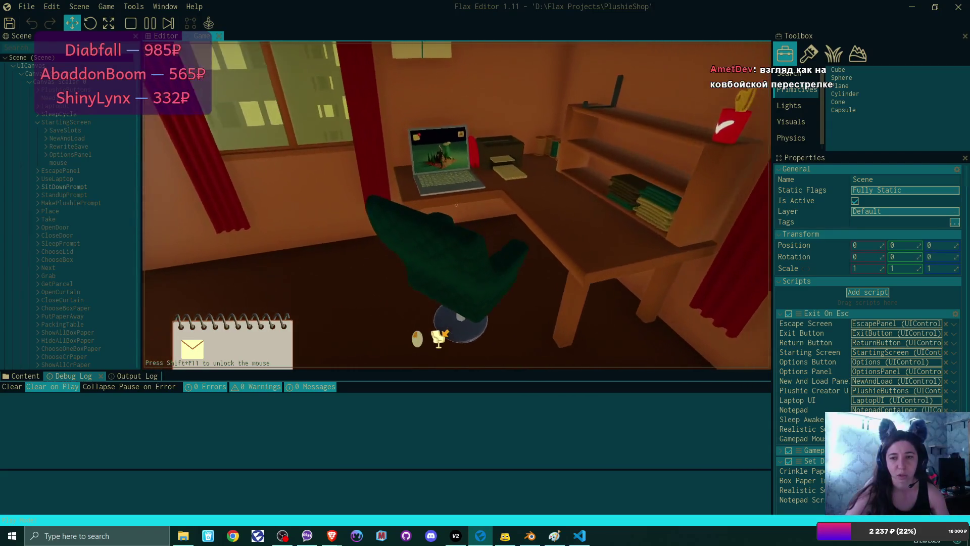
click(456, 204)
click(237, 94)
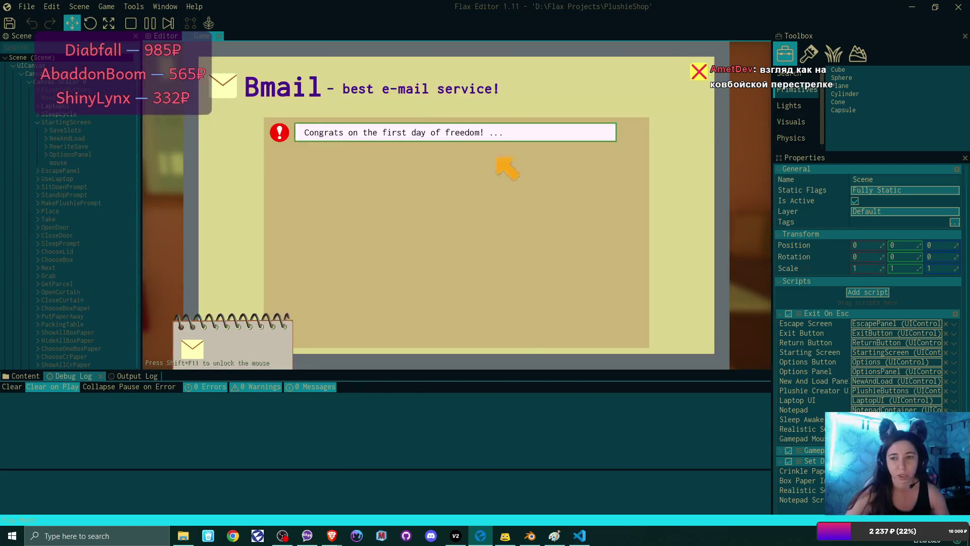
click(548, 132)
click(677, 319)
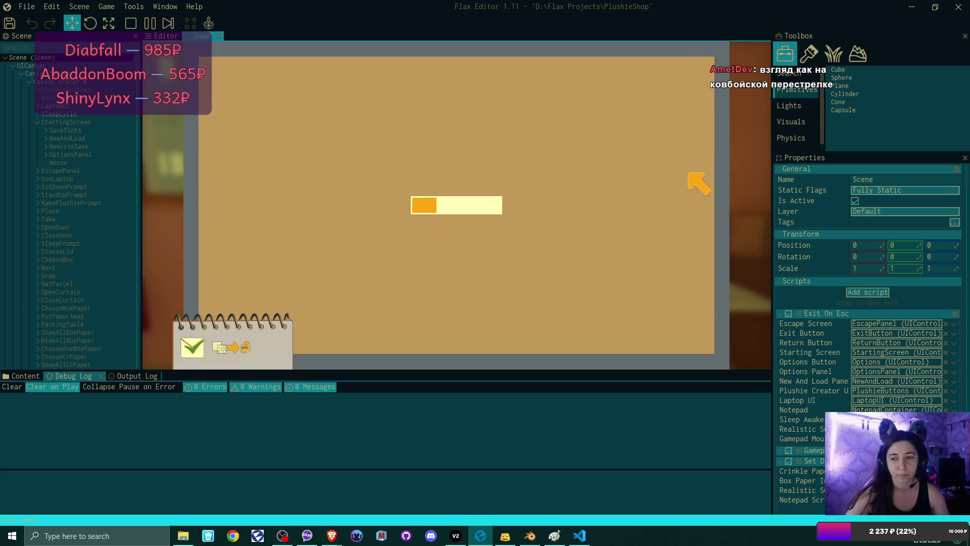
click(698, 71)
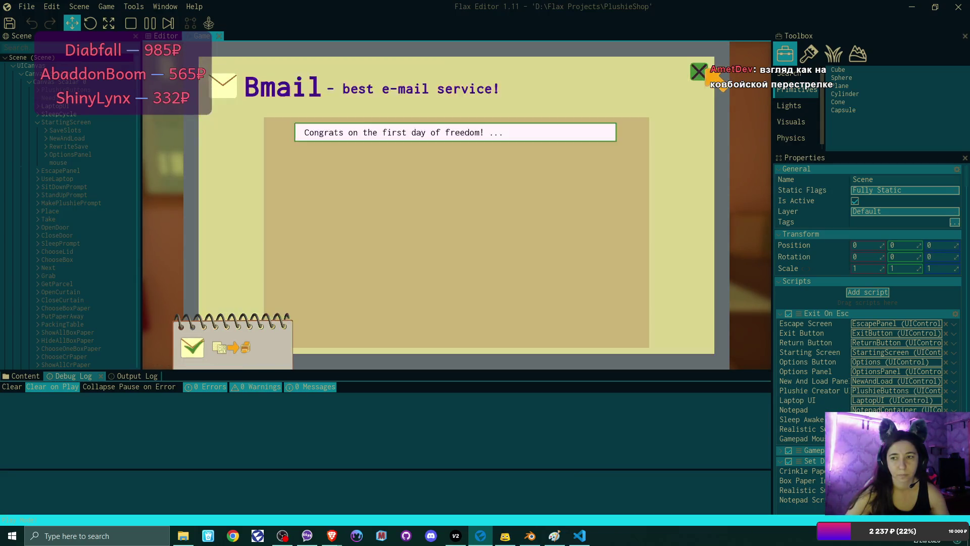
click(698, 72)
Print the bear, bunny and shipping address labels, then leave the laptop
click(695, 94)
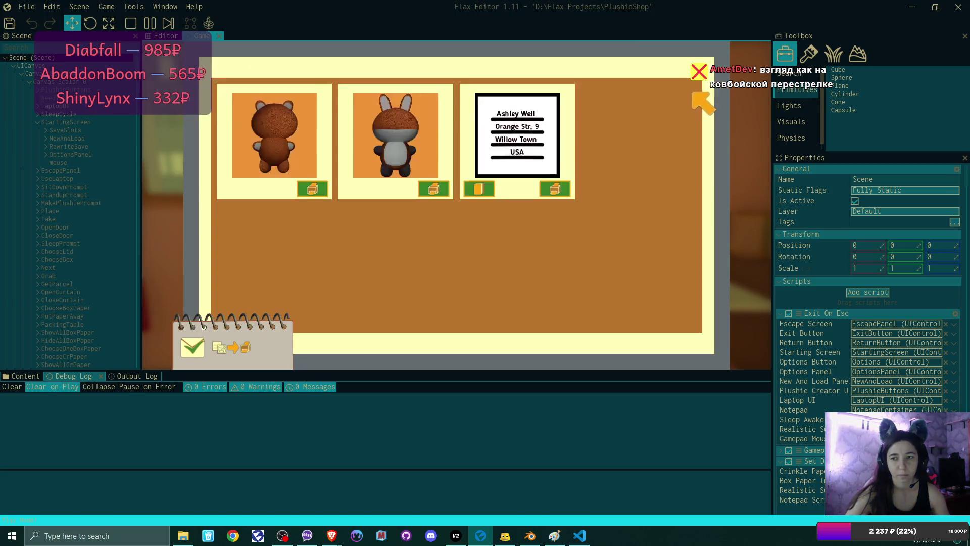
click(311, 187)
click(311, 187)
click(310, 188)
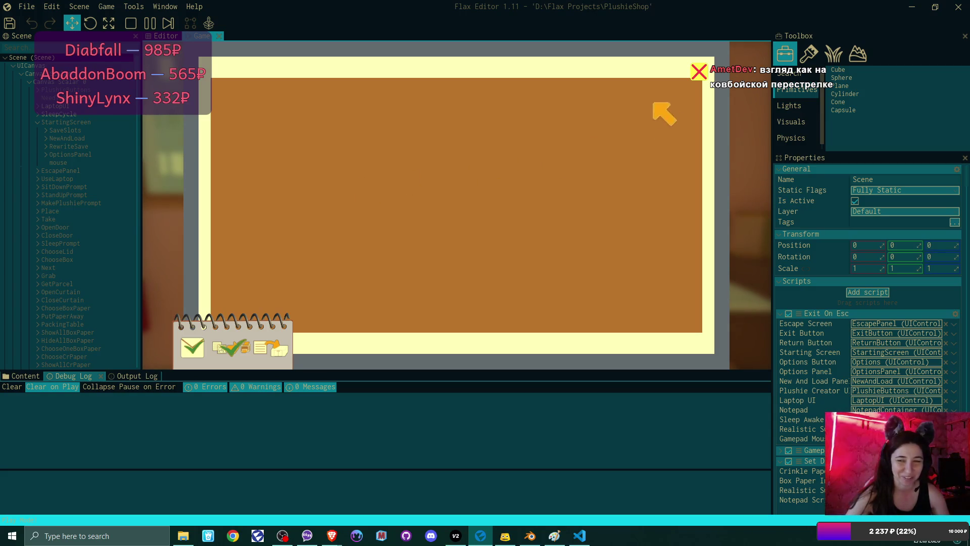
click(698, 72)
click(680, 328)
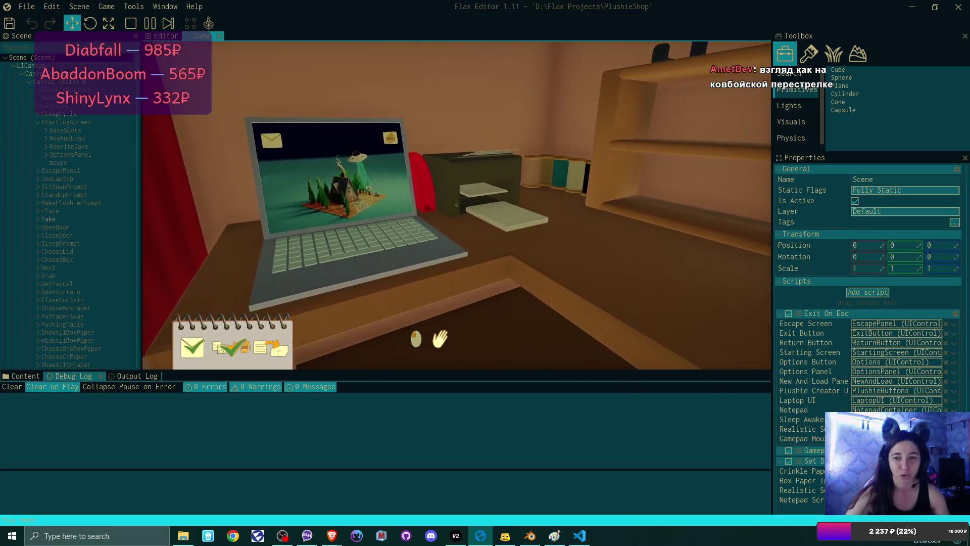
Pick up and set down the printed label, then rotate the plushie to its back
click(456, 205)
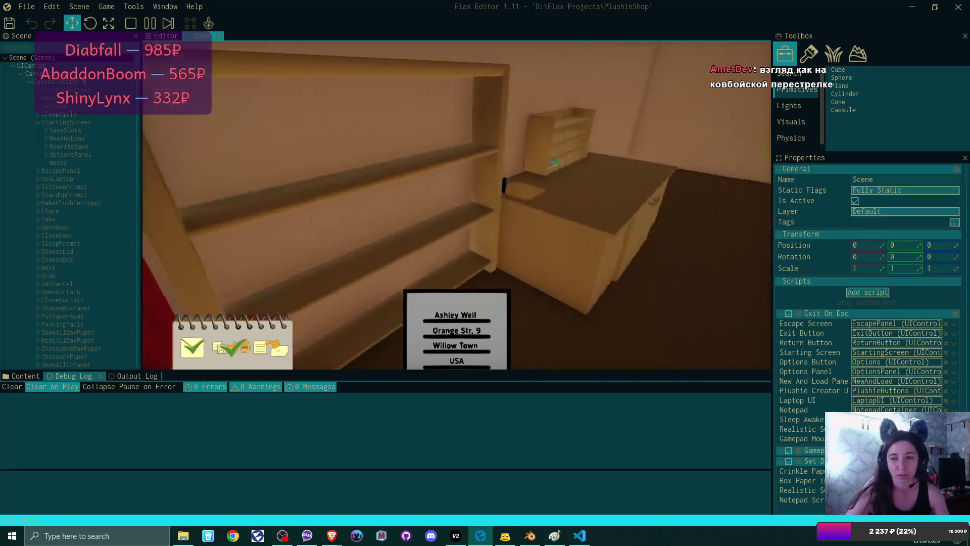
click(456, 205)
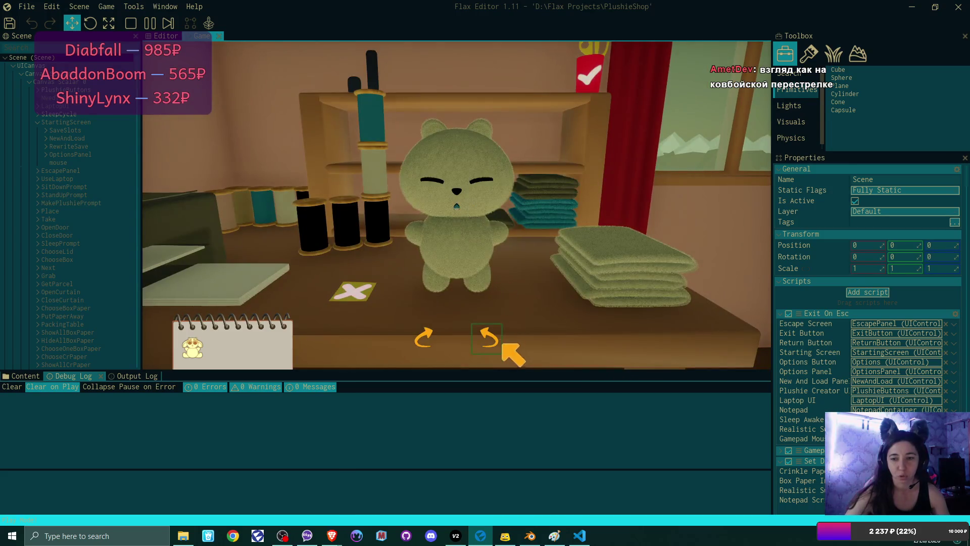
click(489, 338)
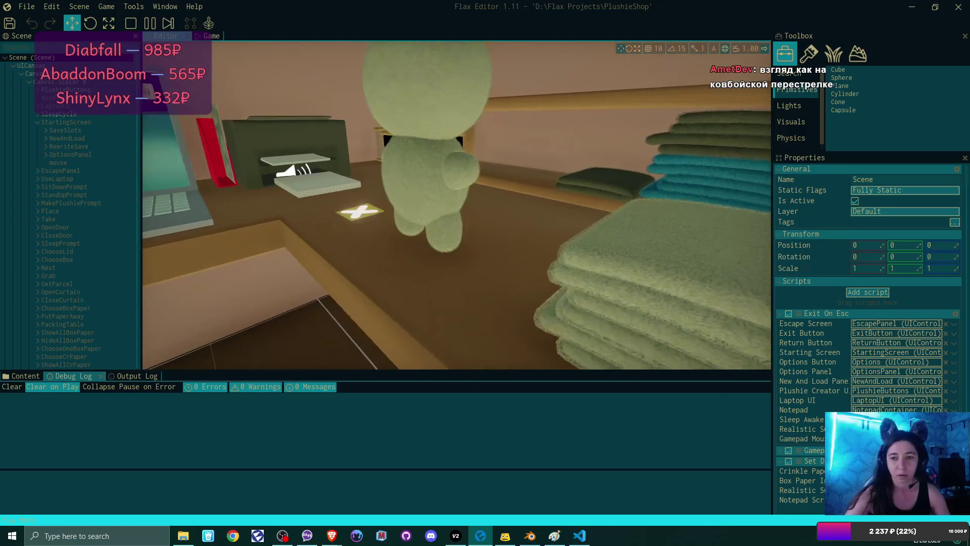
Add an EmptyActor as a child of the plushie body's tail part
click(367, 214)
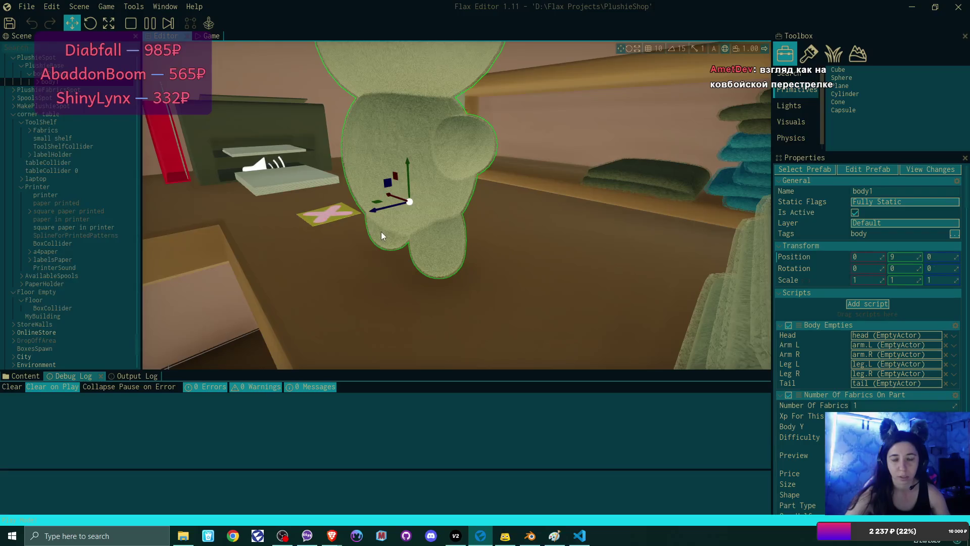
click(38, 81)
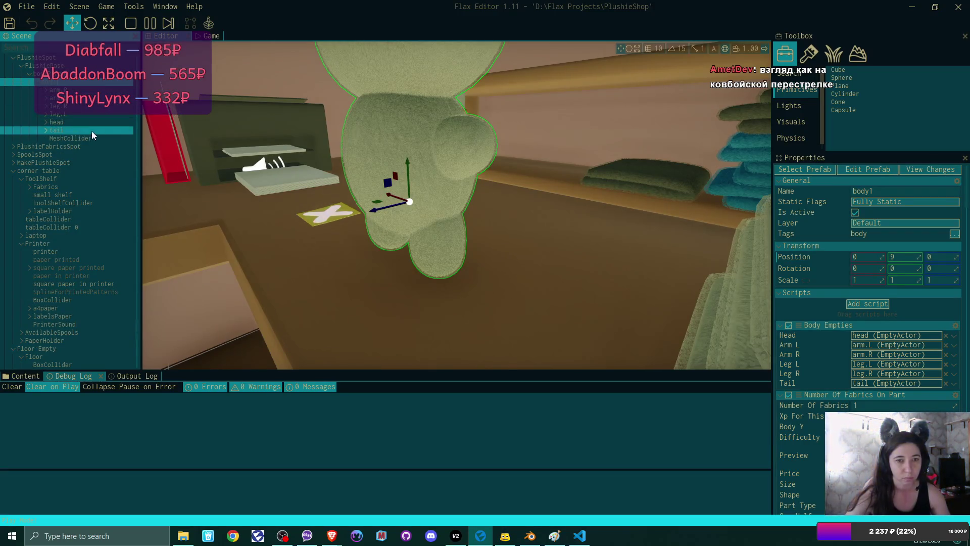
click(67, 130)
drag(67, 126, 48, 129)
click(76, 137)
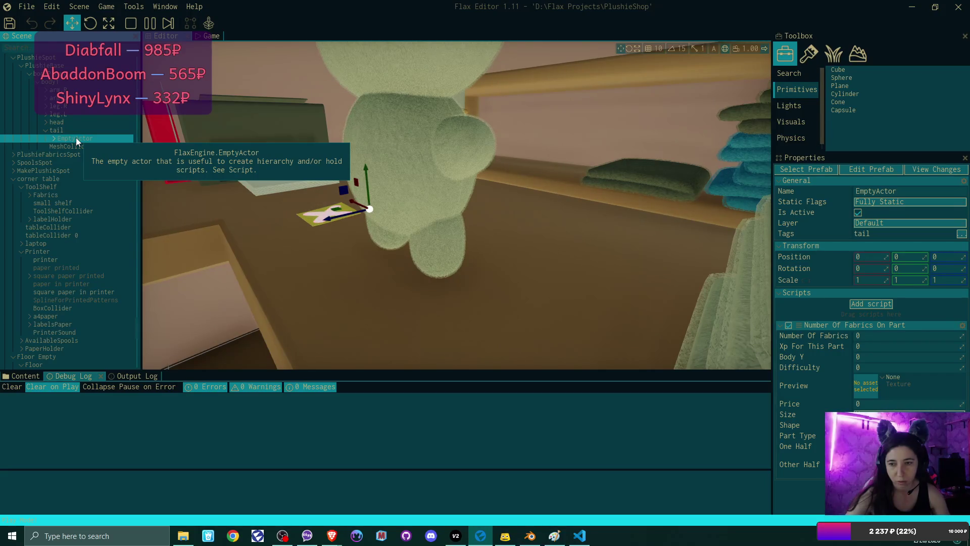
Inspect the EmptyActor's SphereCollider and PointLight, then float the Game view separately
double_click(63, 137)
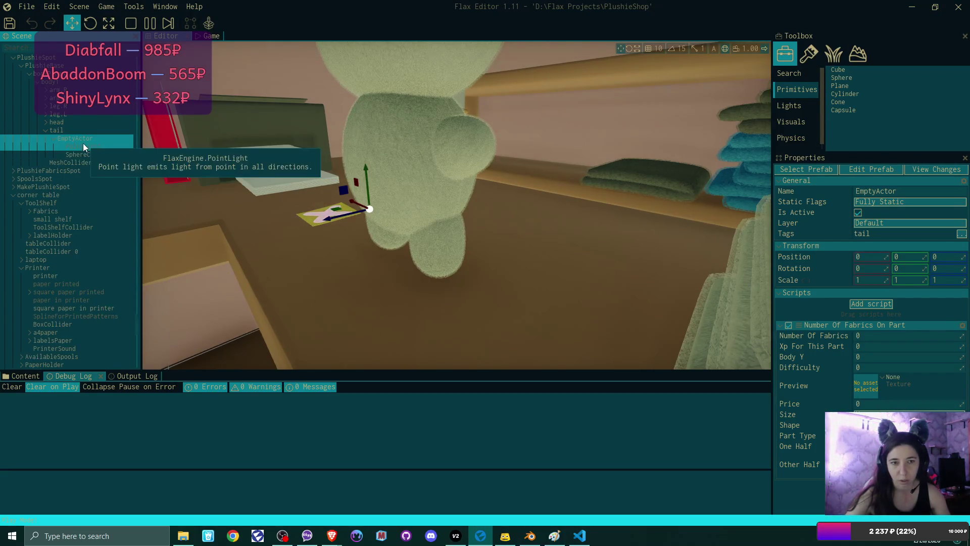
click(100, 154)
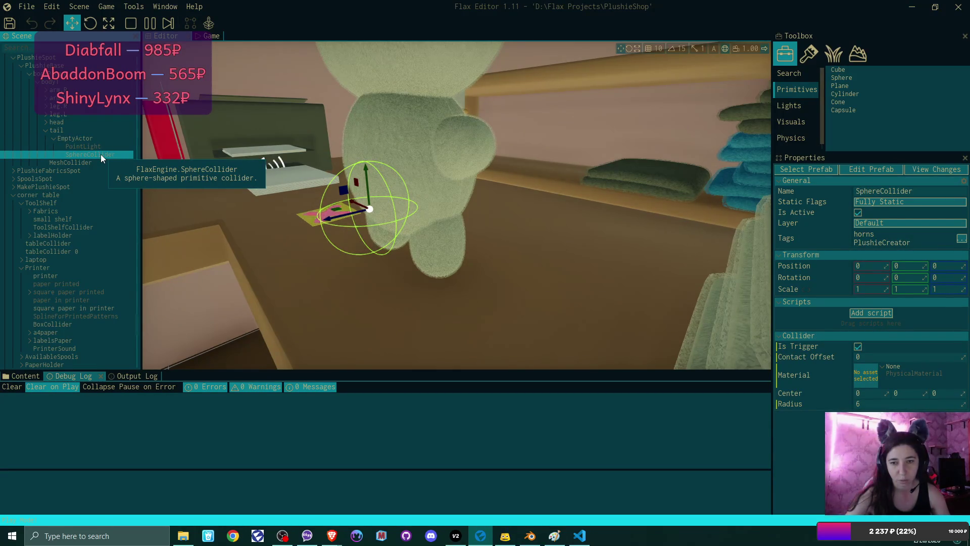
drag(387, 242, 275, 230)
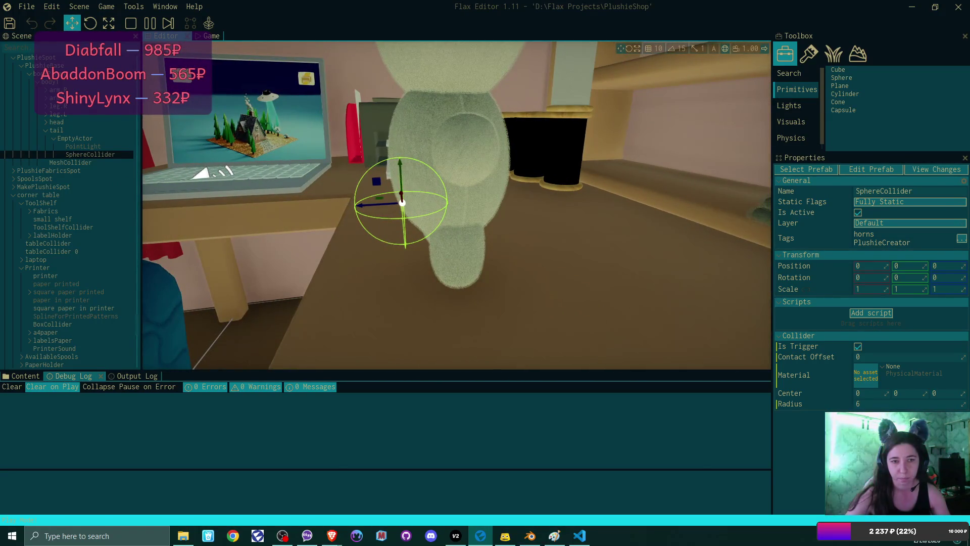
drag(275, 230, 388, 246)
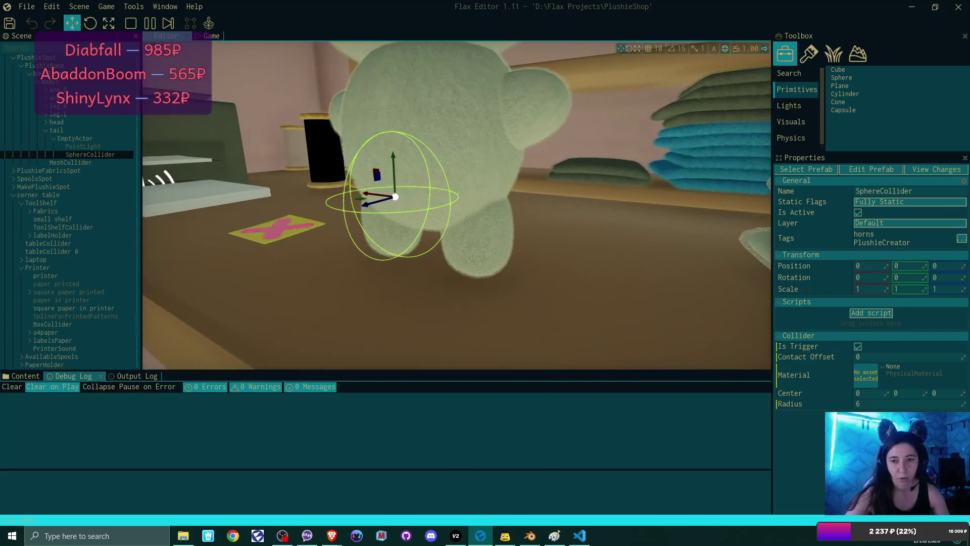
click(100, 147)
drag(152, 161, 354, 215)
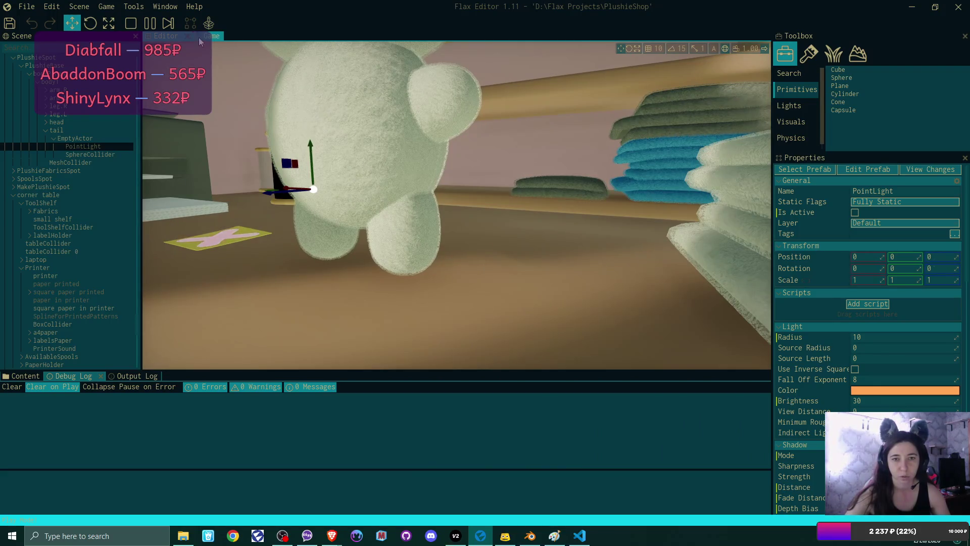
drag(213, 37, 224, 56)
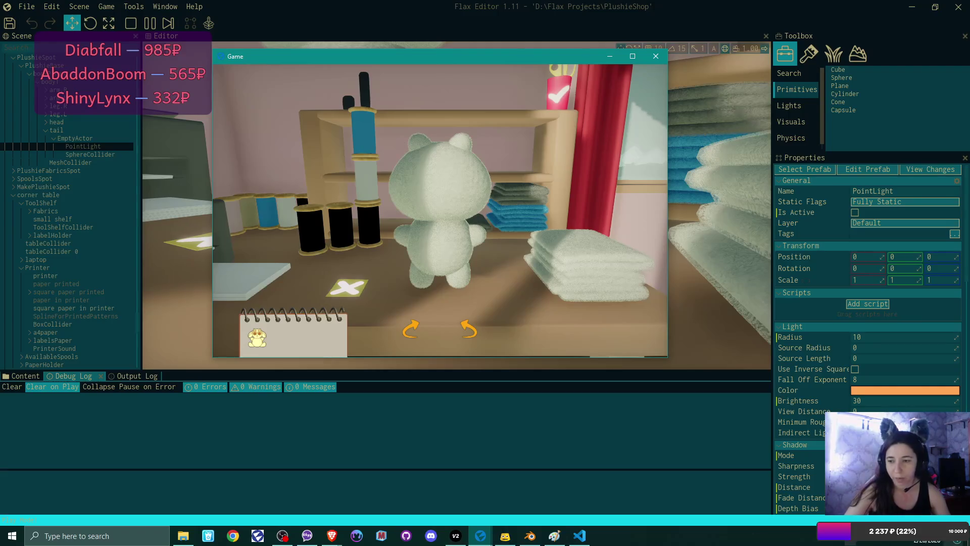
click(676, 469)
Move the floating Game window aside, stop the running game with Escape, and drag the window back toward the editor
mouse_move(642, 56)
mouse_down()
mouse_move(644, 144)
mouse_move(788, 223)
mouse_move(776, 182)
mouse_up()
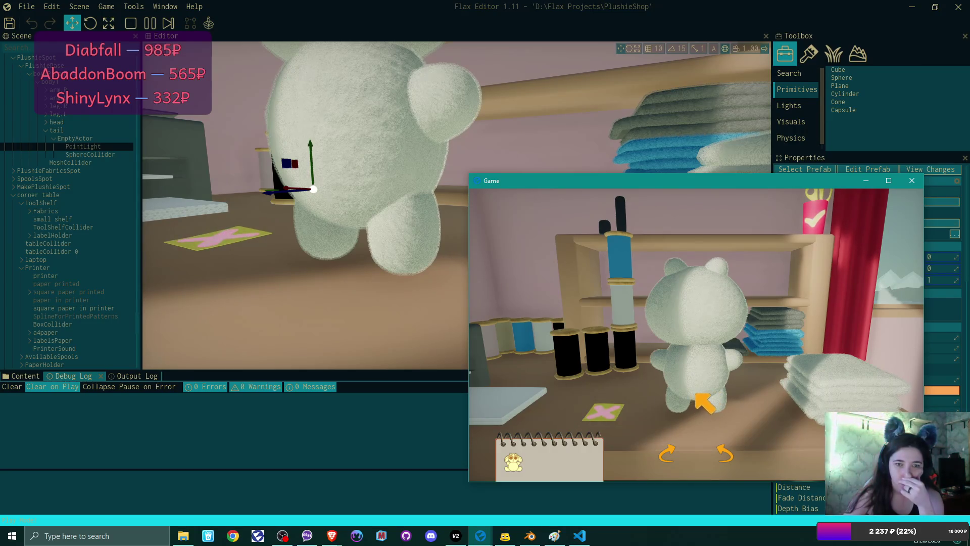
key(Escape)
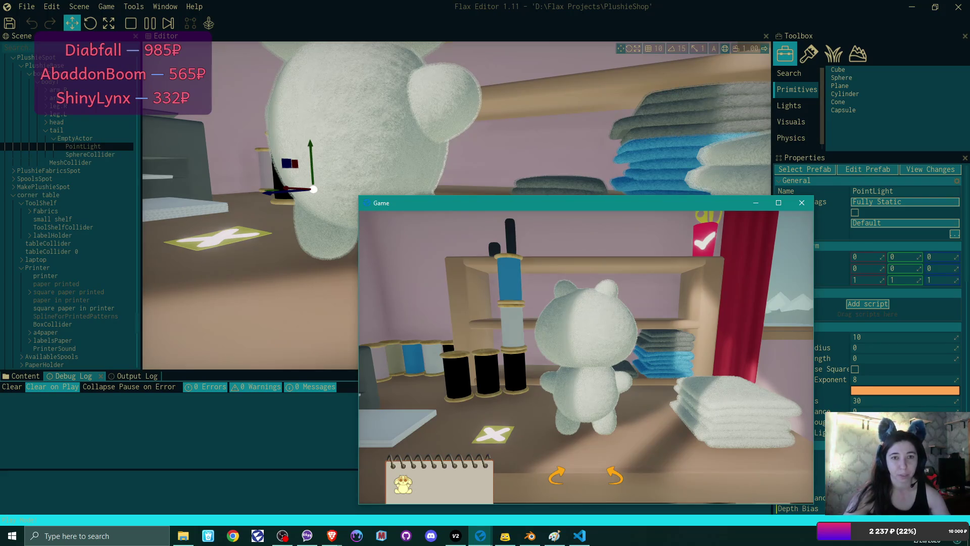
key(Escape)
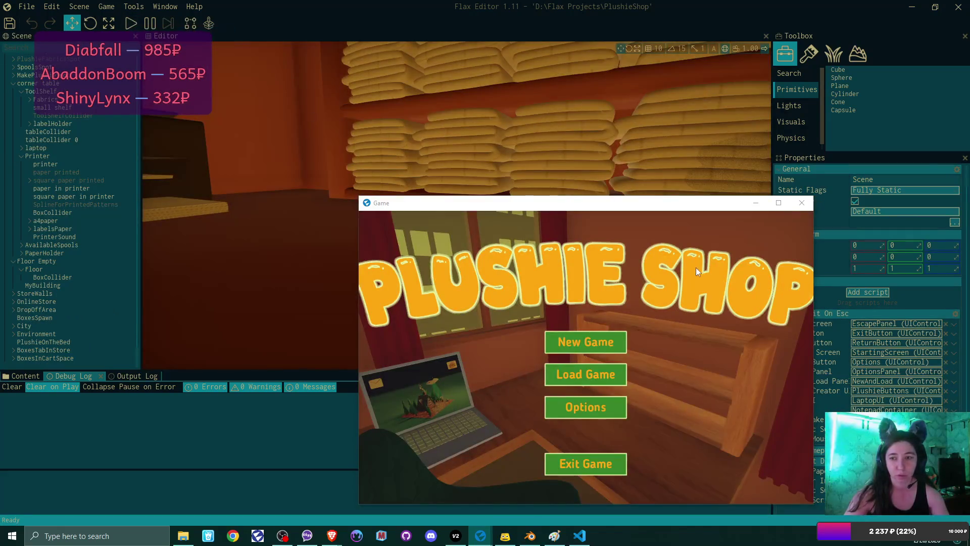
mouse_move(691, 212)
mouse_down()
mouse_move(476, 253)
mouse_move(450, 189)
mouse_move(456, 202)
mouse_up()
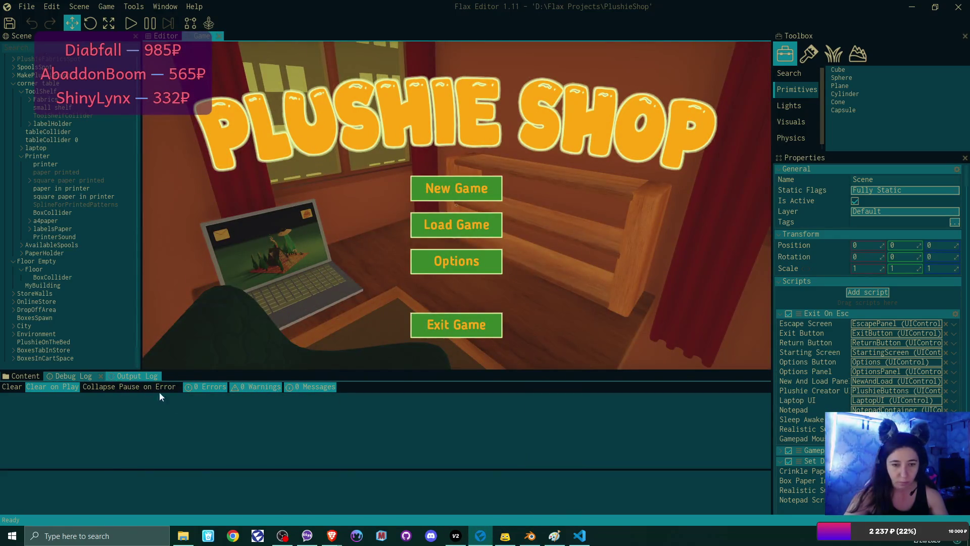
Scroll the Output Log up to the save-file access exception, then bring up the batwings folder in File Explorer
click(136, 376)
scroll(262, 453, up, 10)
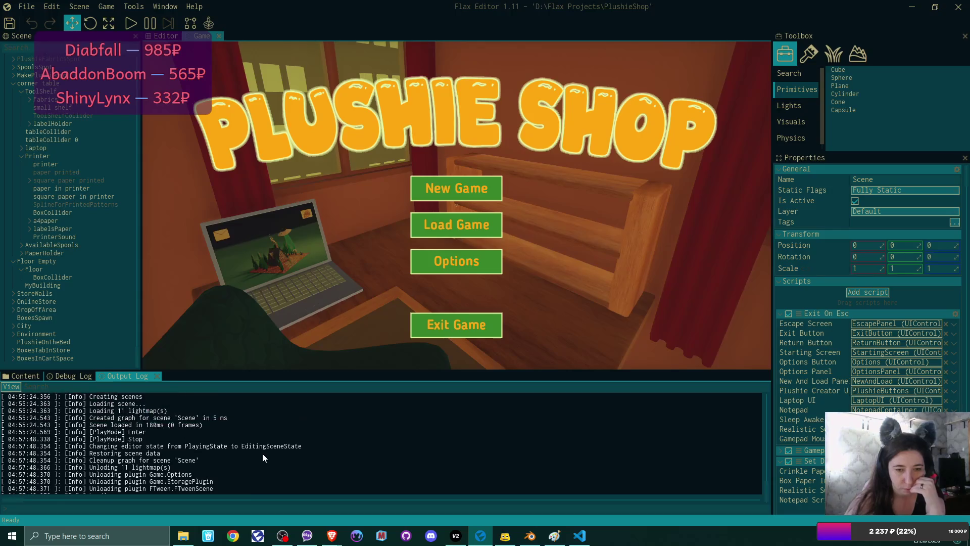
scroll(267, 453, up, 10)
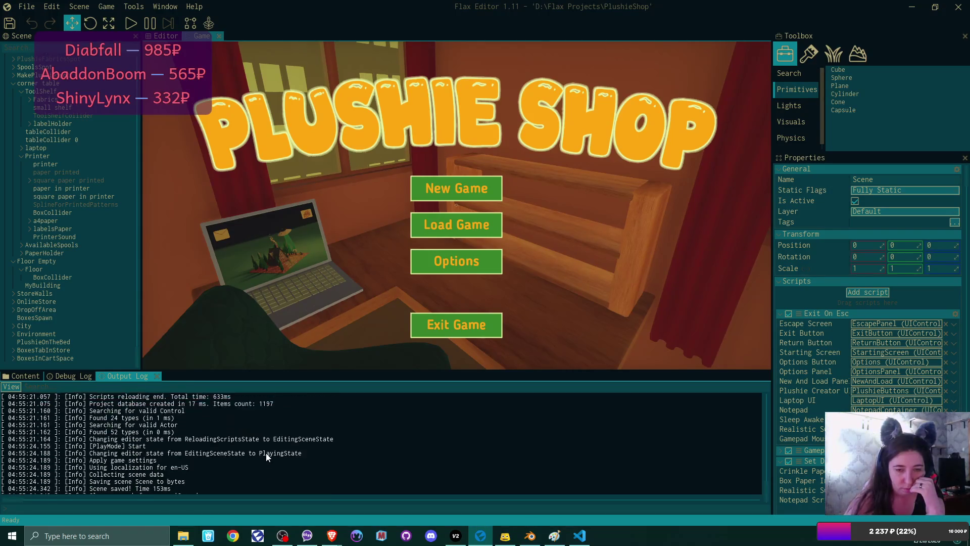
scroll(267, 457, up, 10)
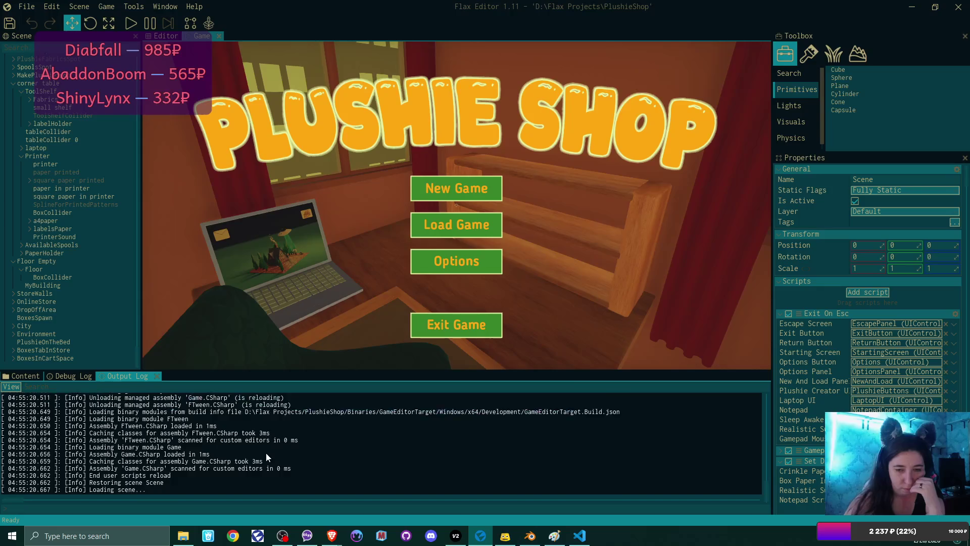
scroll(265, 452, up, 10)
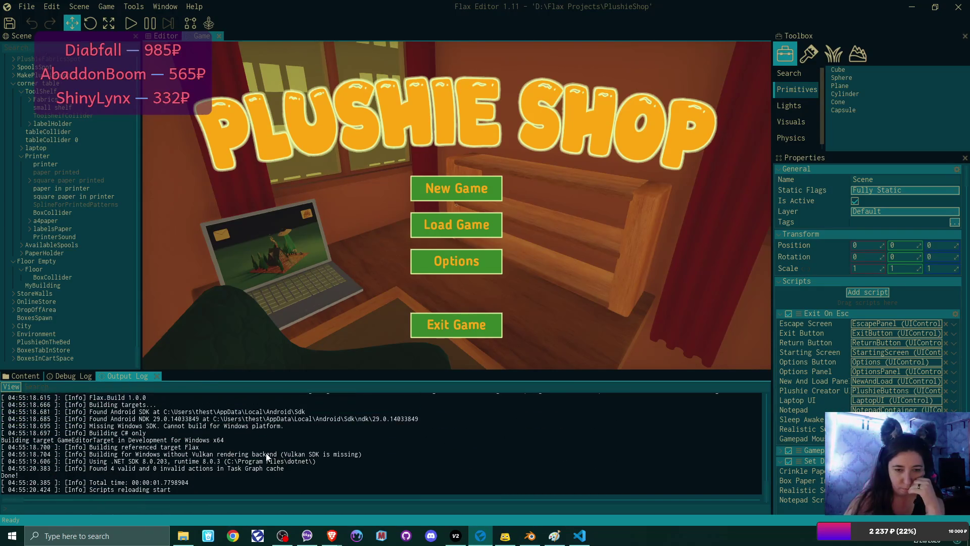
scroll(266, 452, up, 10)
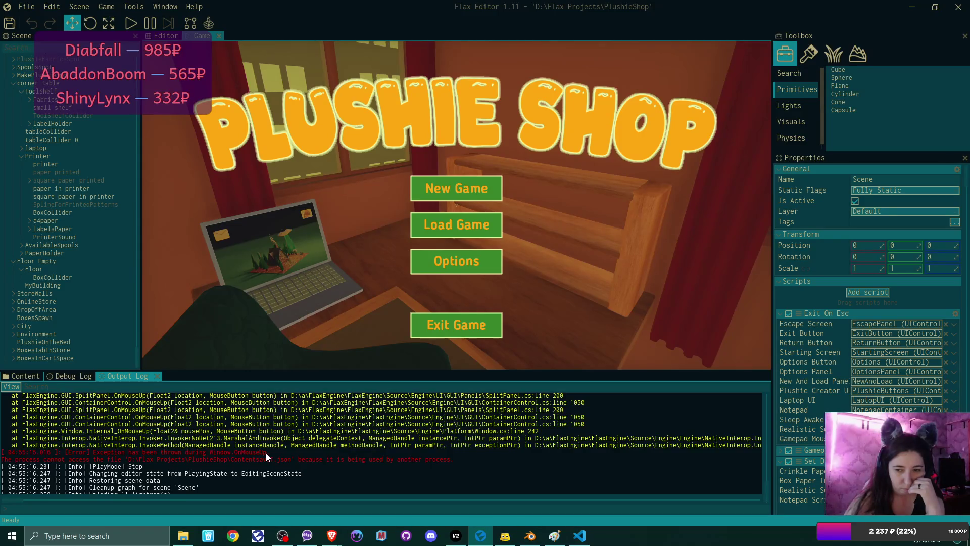
scroll(266, 452, up, 10)
scroll(268, 456, up, 10)
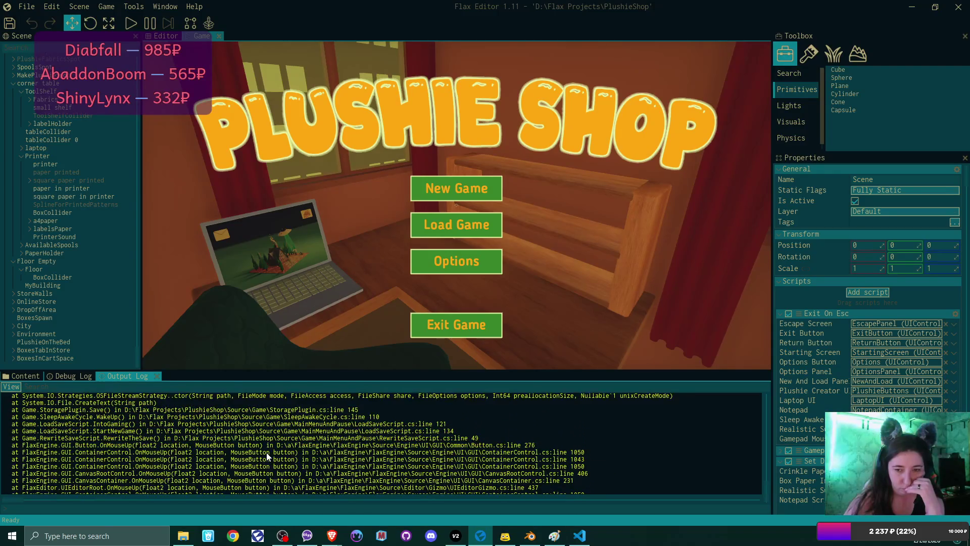
scroll(268, 456, up, 3)
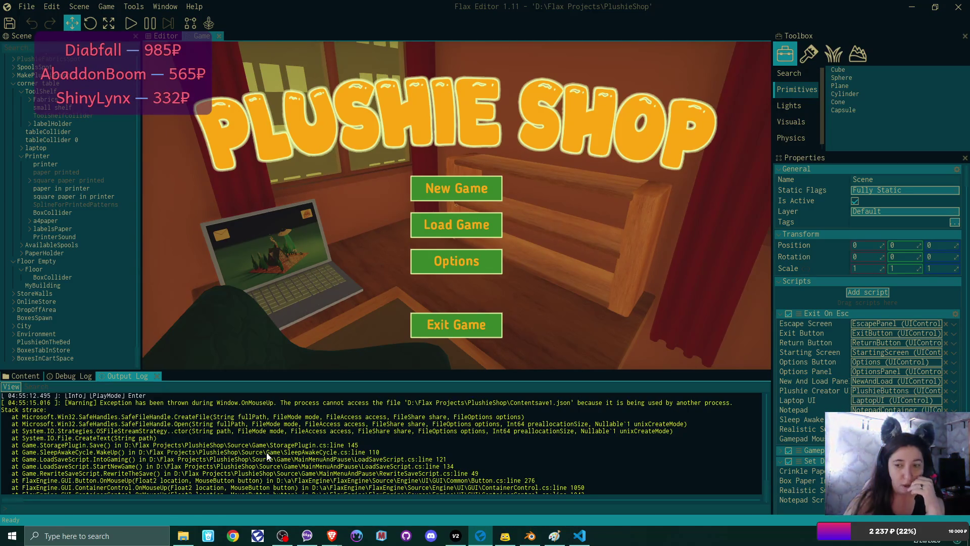
click(184, 536)
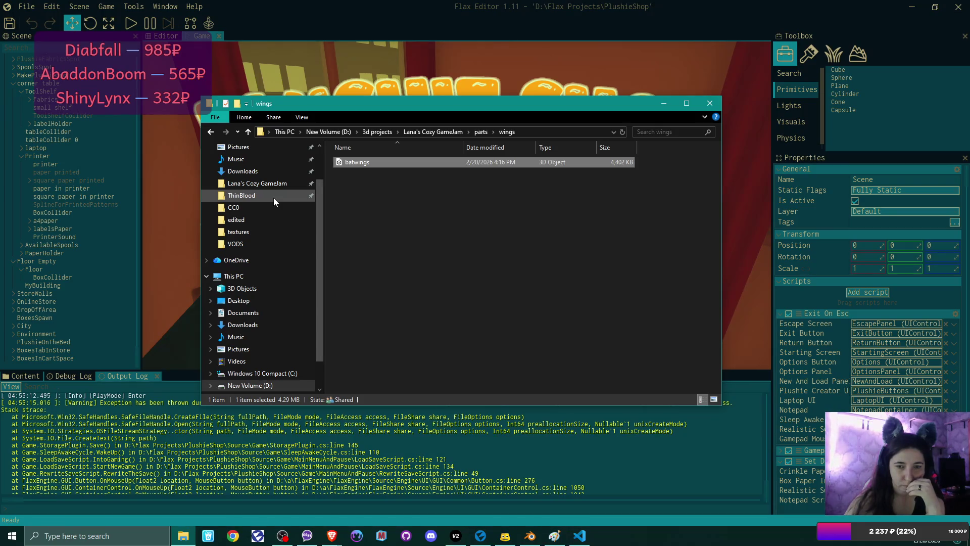
Browse to the PlushieShop folder inside Flax Projects on the D drive
scroll(258, 313, down, 1)
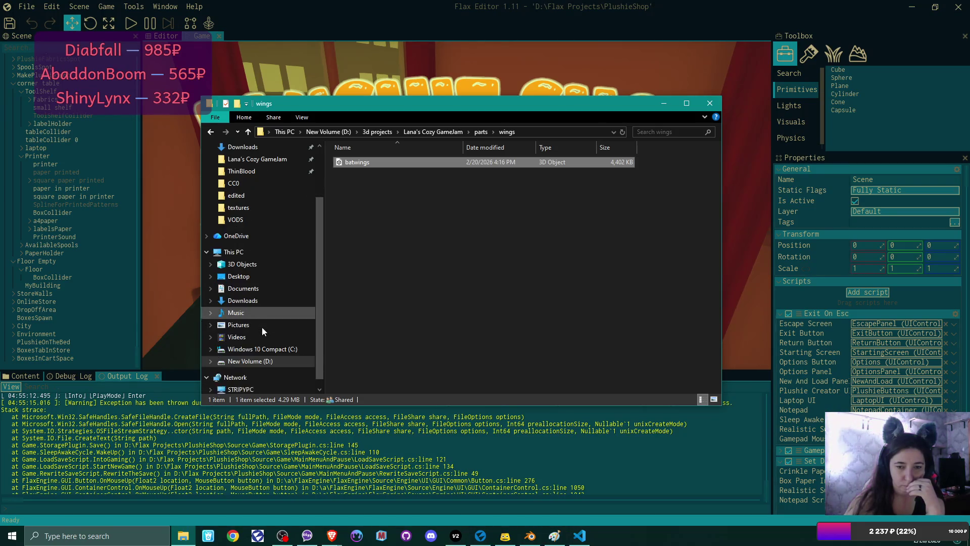
click(248, 361)
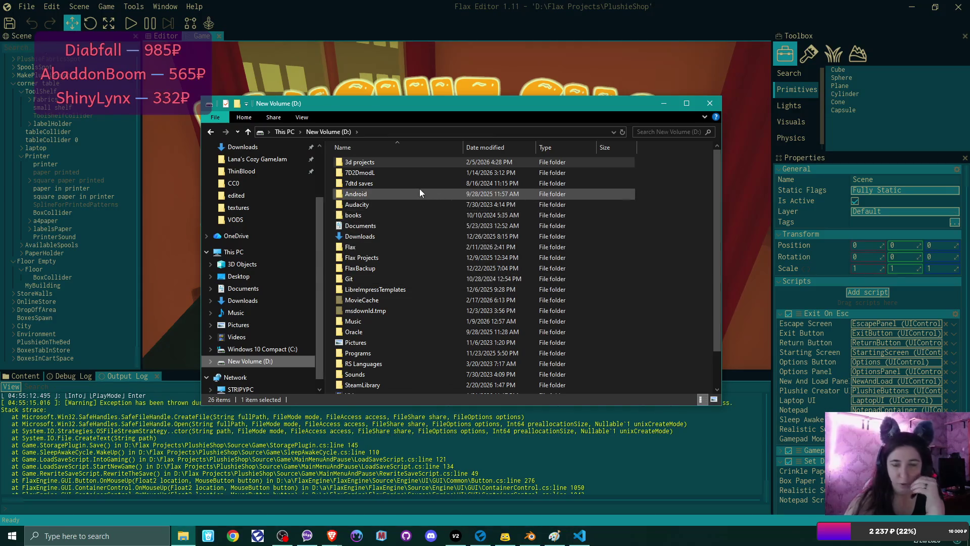
scroll(389, 305, down, 2)
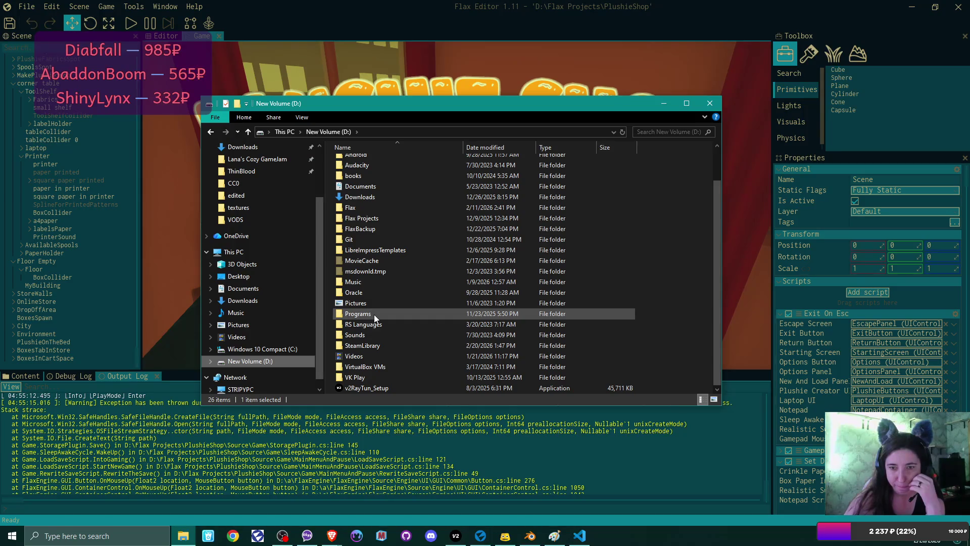
double_click(373, 221)
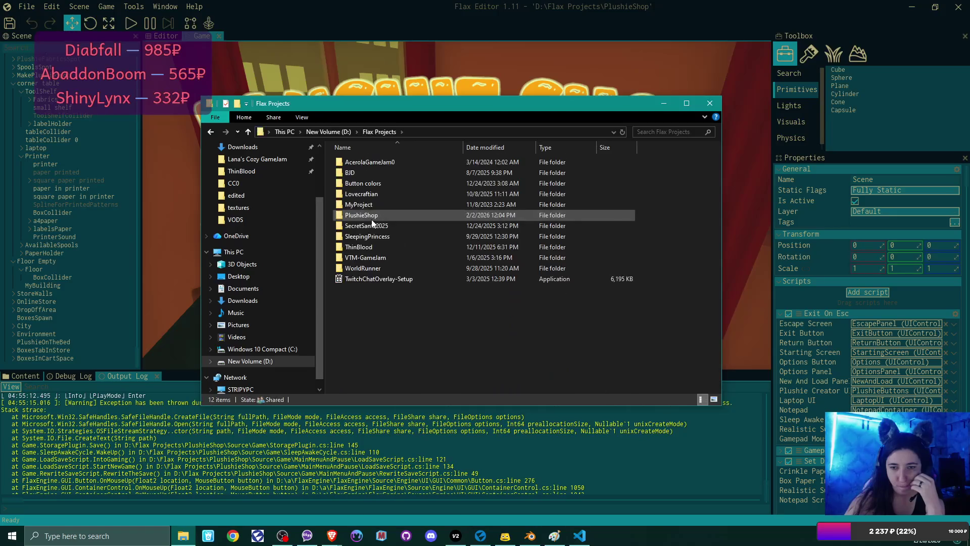
double_click(372, 218)
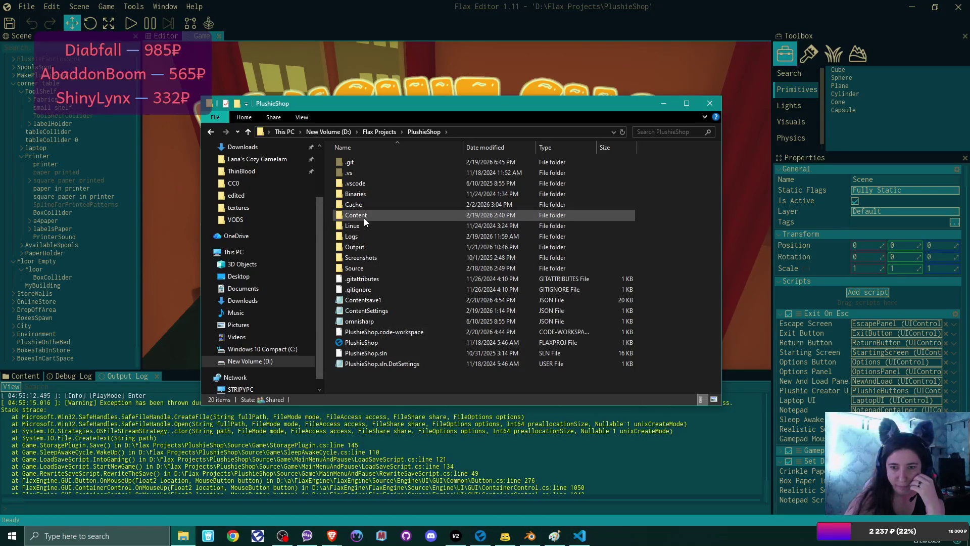
Delete the Contentsave1 save file and bring Flax Editor back to the front
click(376, 303)
key(Delete)
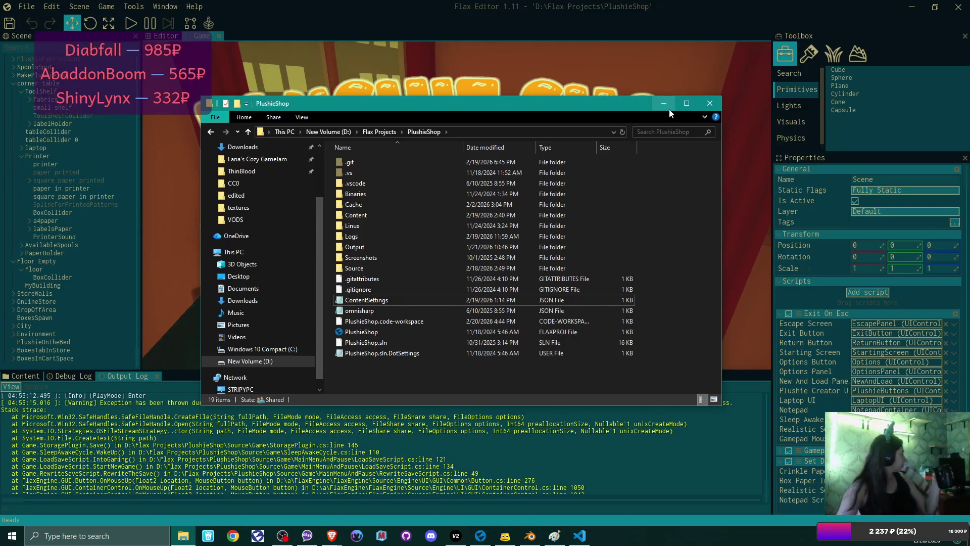
click(643, 5)
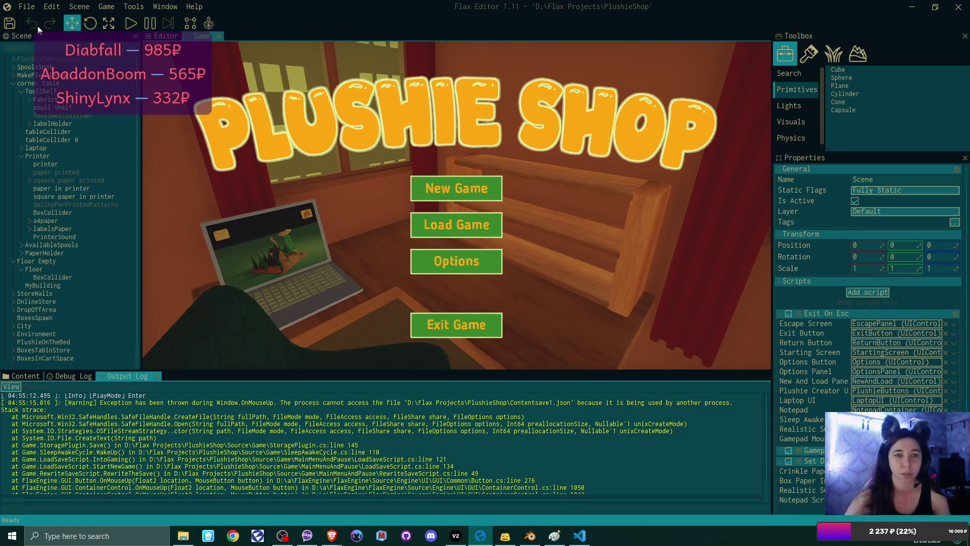
Save the scene, play-test starting a New Game, then stop play mode
click(10, 23)
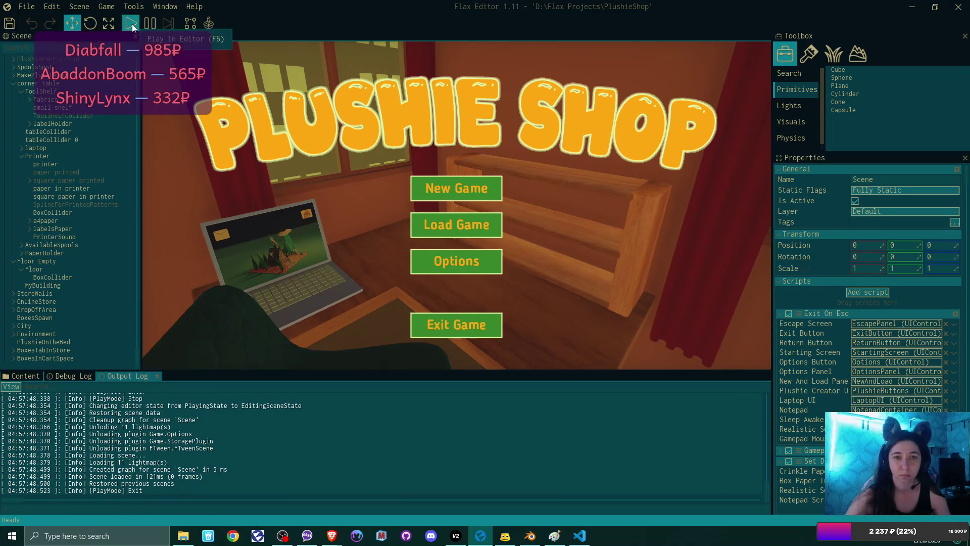
click(132, 24)
click(493, 192)
click(493, 188)
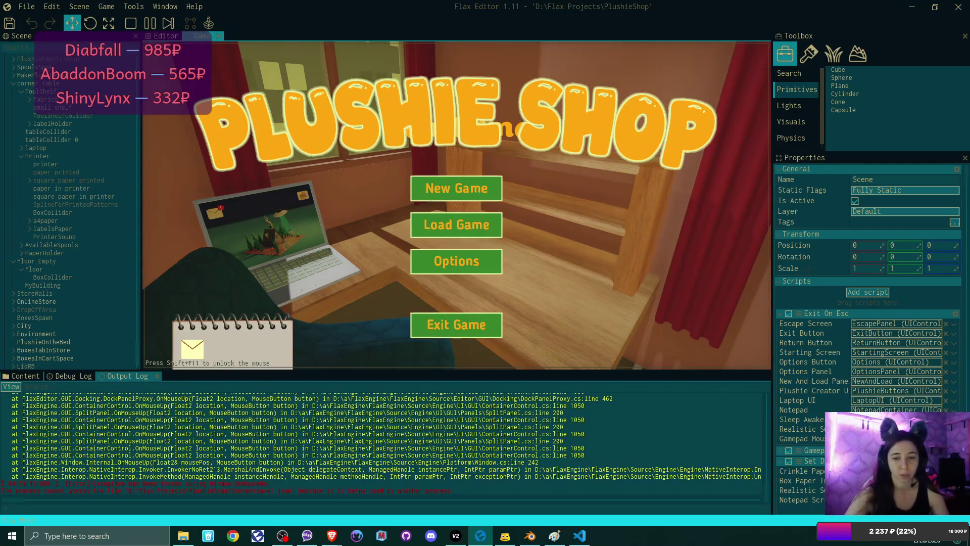
key(Escape)
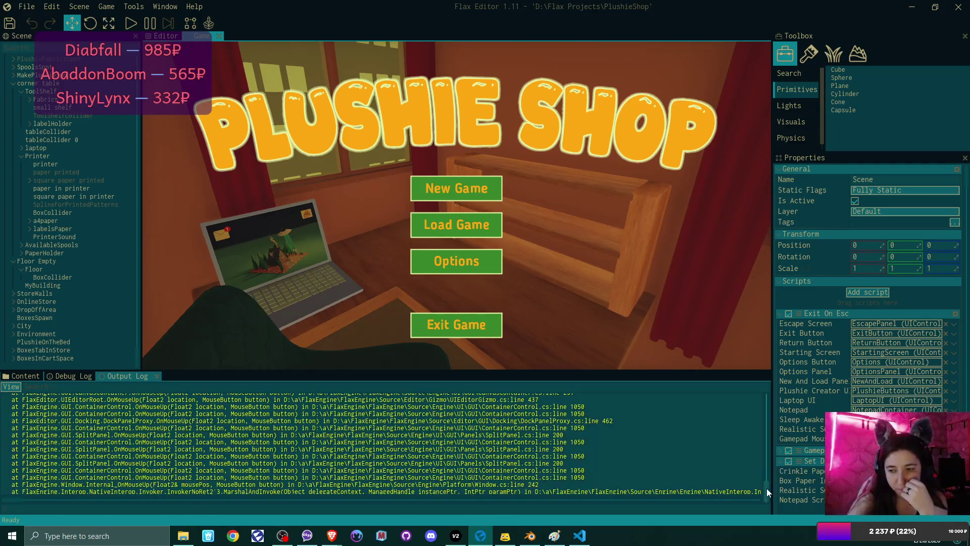
Scroll through the Output Log to check the file-in-use error, then switch to VS Code
scroll(766, 480, up, 5)
scroll(765, 481, up, 5)
scroll(767, 484, down, 10)
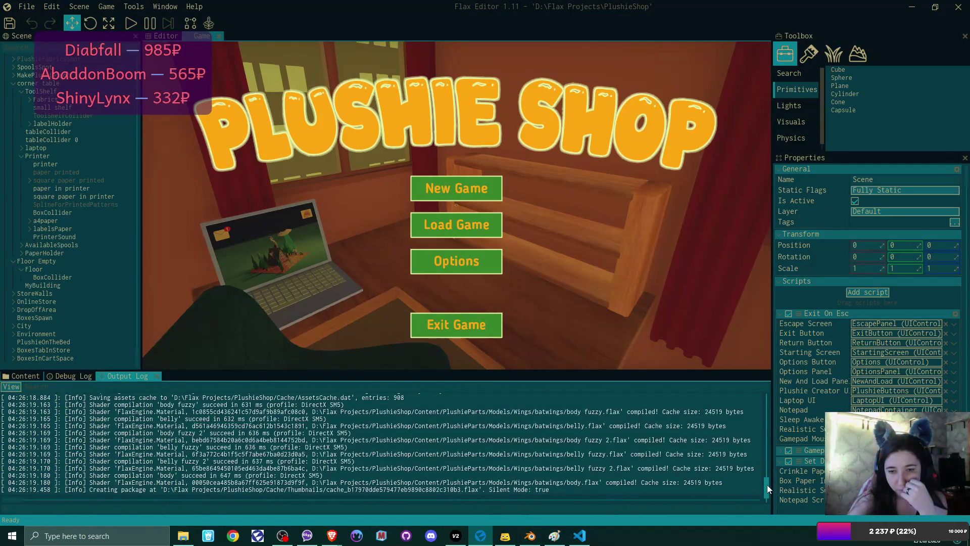
scroll(636, 438, up, 5)
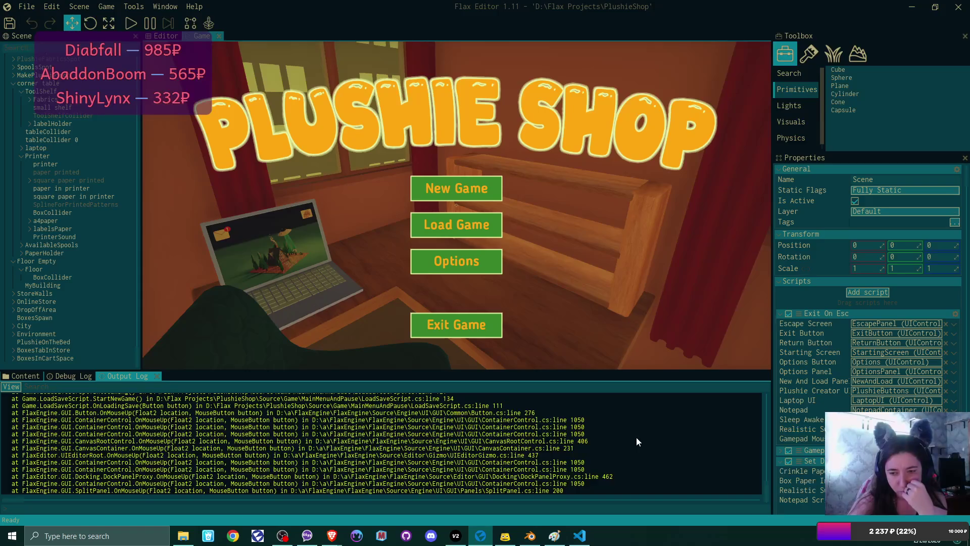
scroll(636, 437, down, 4)
scroll(636, 436, down, 3)
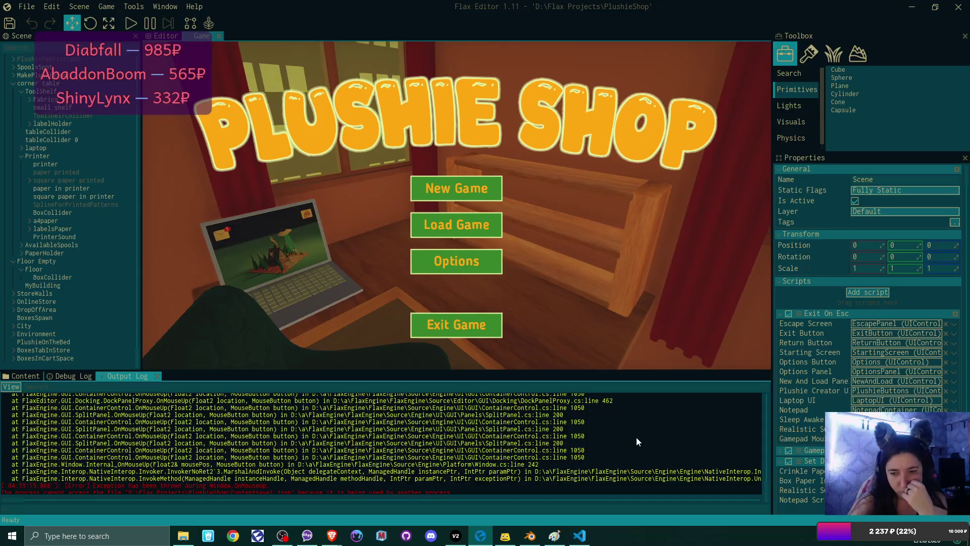
scroll(636, 440, up, 4)
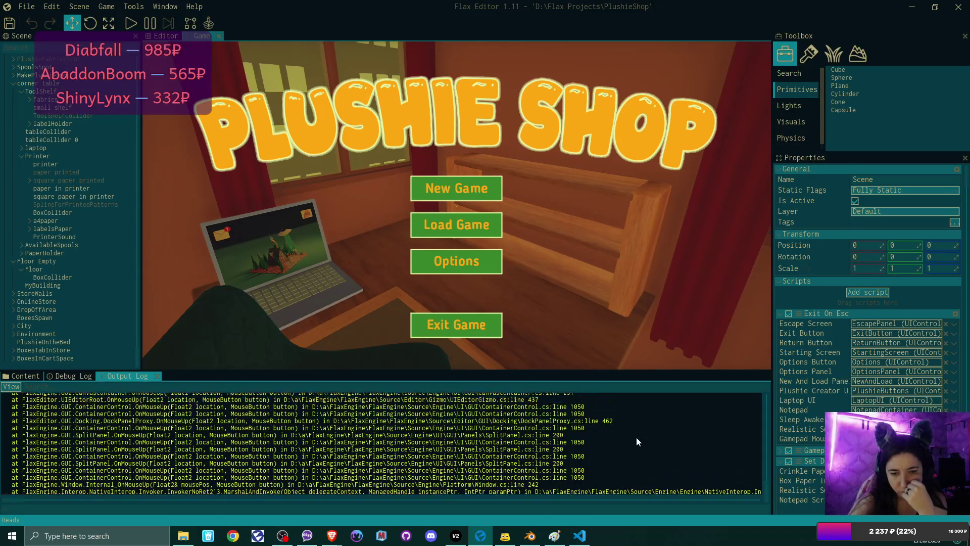
scroll(636, 436, up, 6)
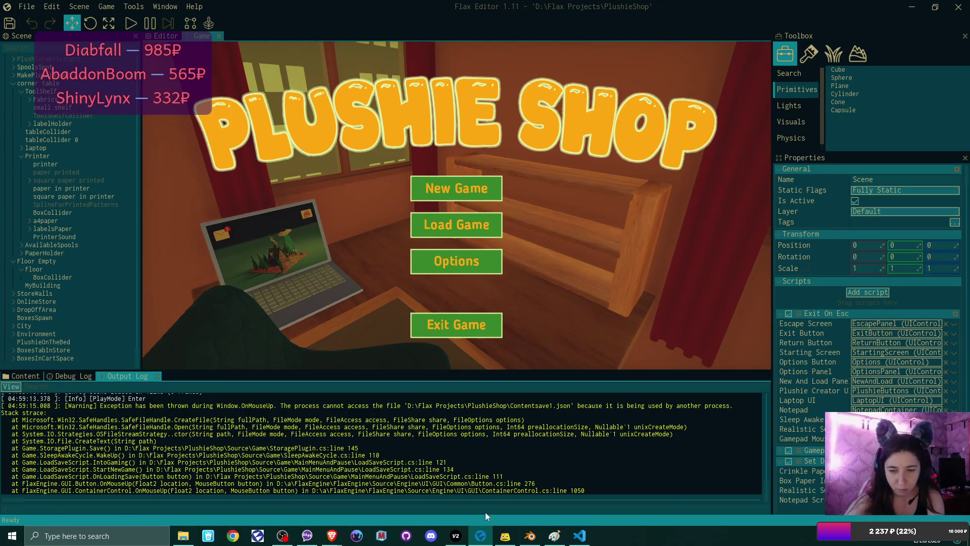
click(579, 534)
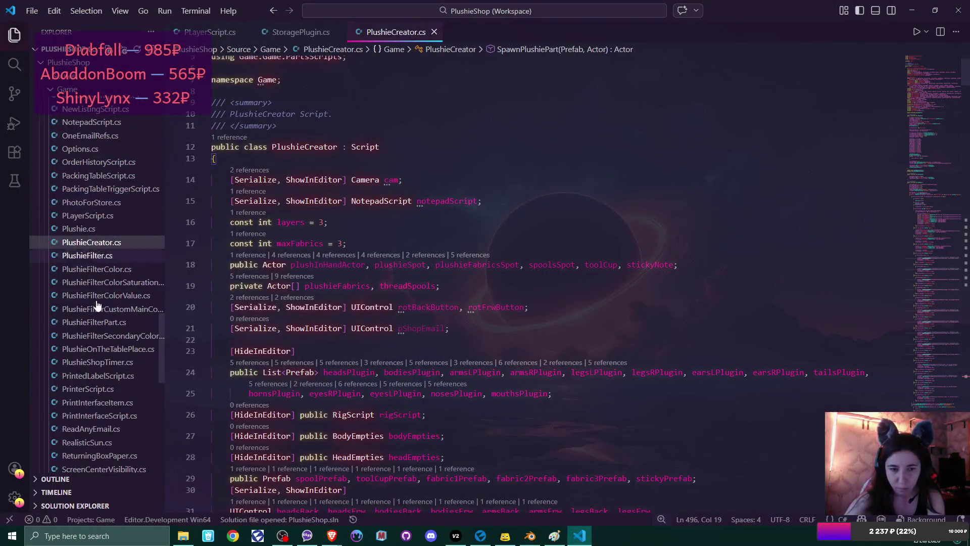
Scroll the Explorer and open SleepAwakeCycle.cs
scroll(95, 306, down, 5)
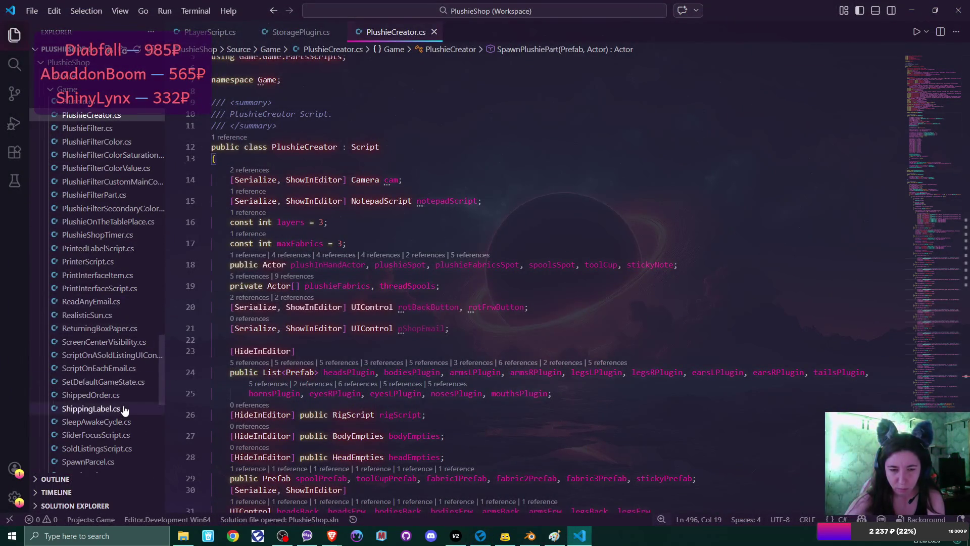
scroll(116, 419, down, 2)
click(161, 373)
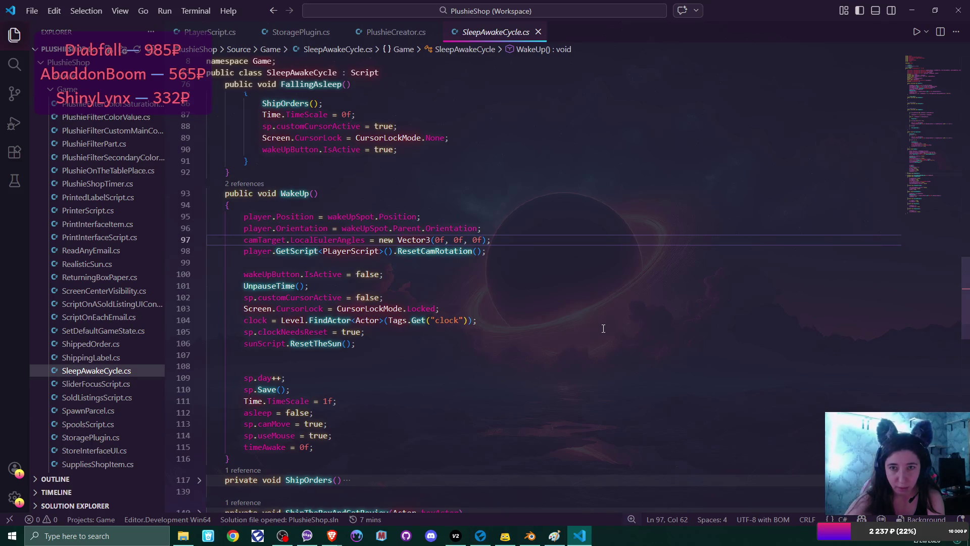
Switch to StoragePlugin.cs and scroll down to its Save method, then return to Flax Editor
key(ctrl+Tab)
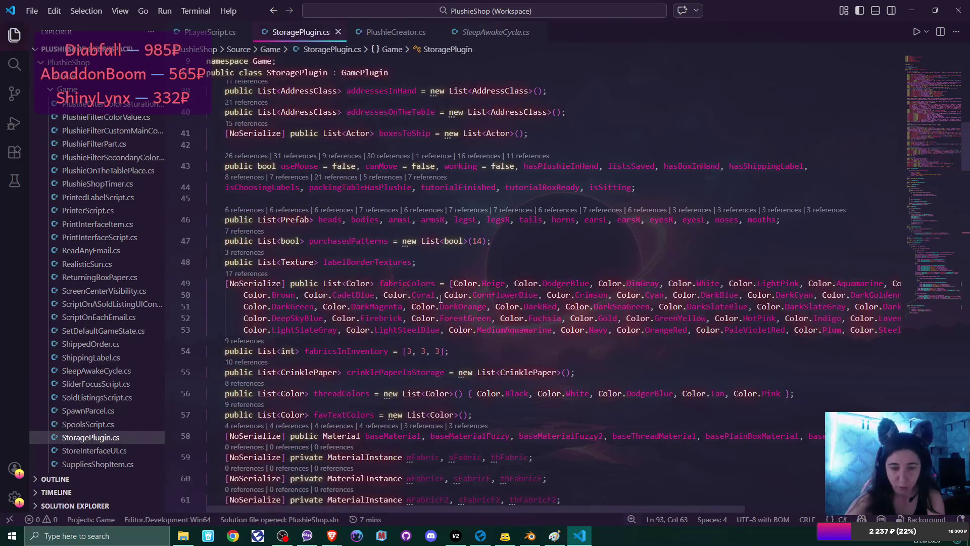
scroll(441, 298, down, 10)
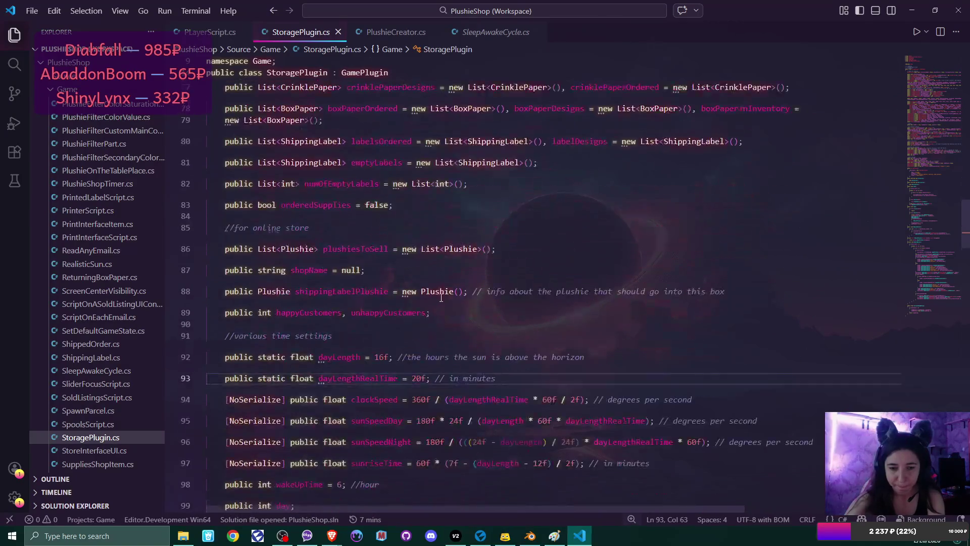
scroll(441, 295, down, 5)
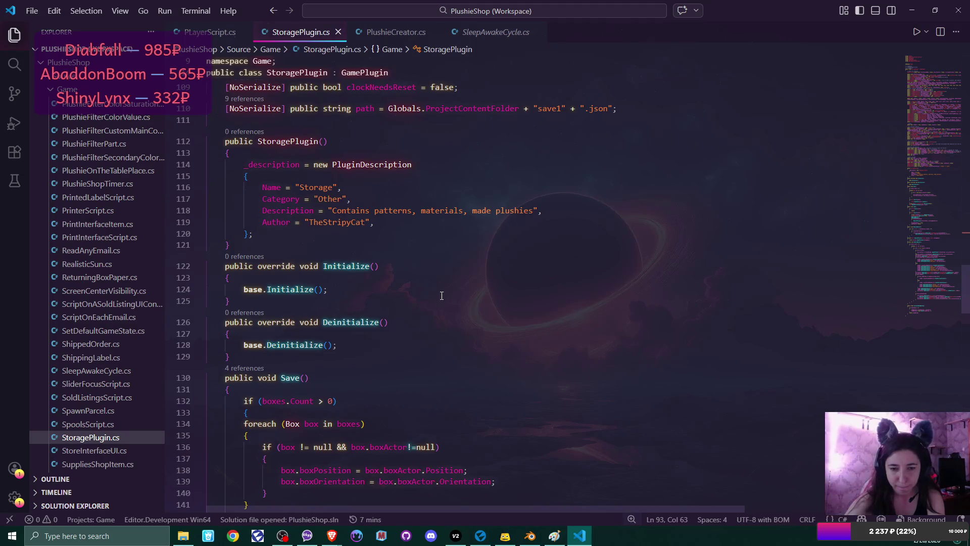
scroll(441, 295, down, 4)
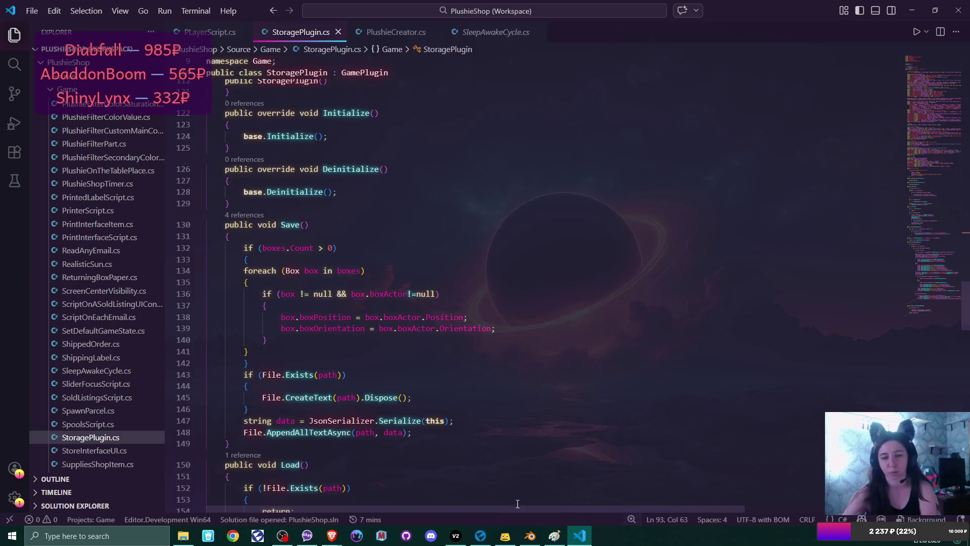
click(480, 535)
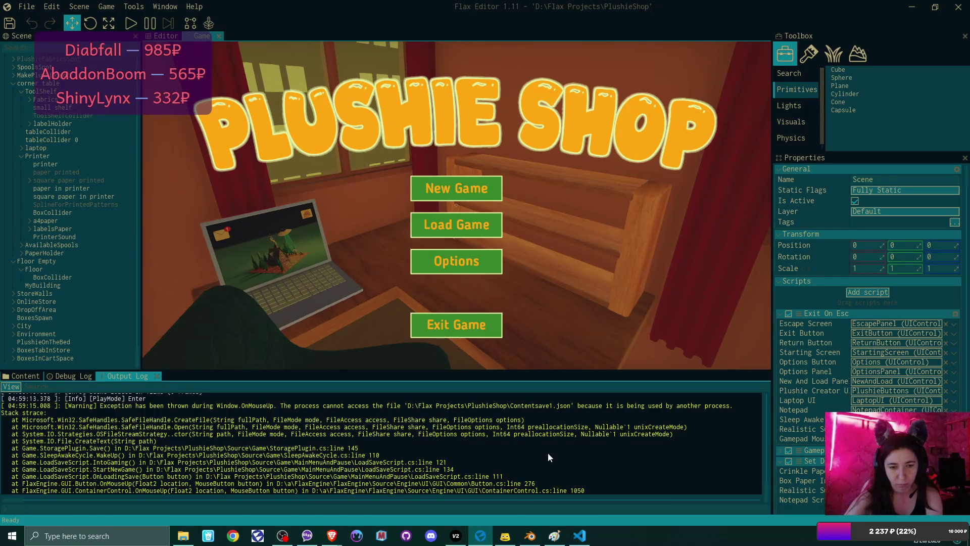
Save the project from the toolbar, close Flax Editor, and minimize the code editor
scroll(547, 453, up, 2)
scroll(548, 453, up, 1)
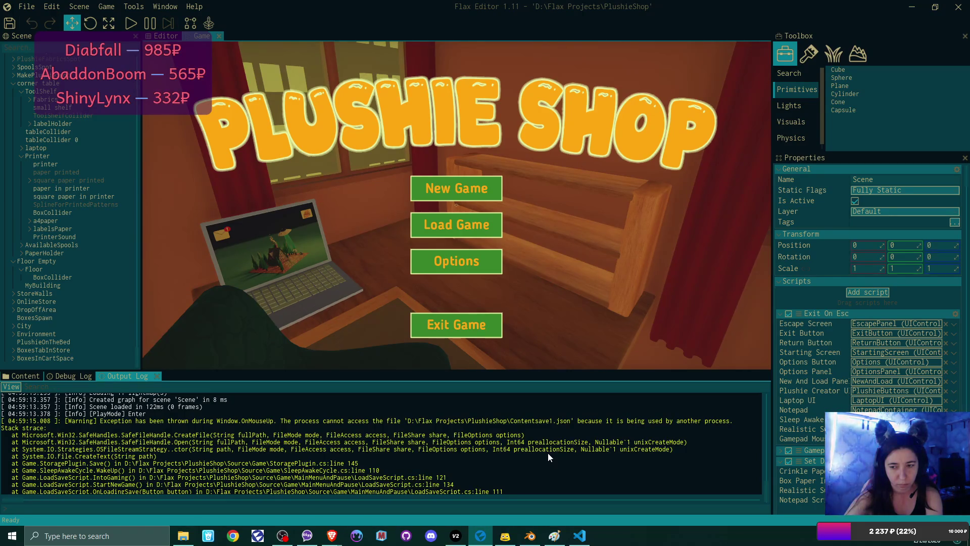
click(548, 452)
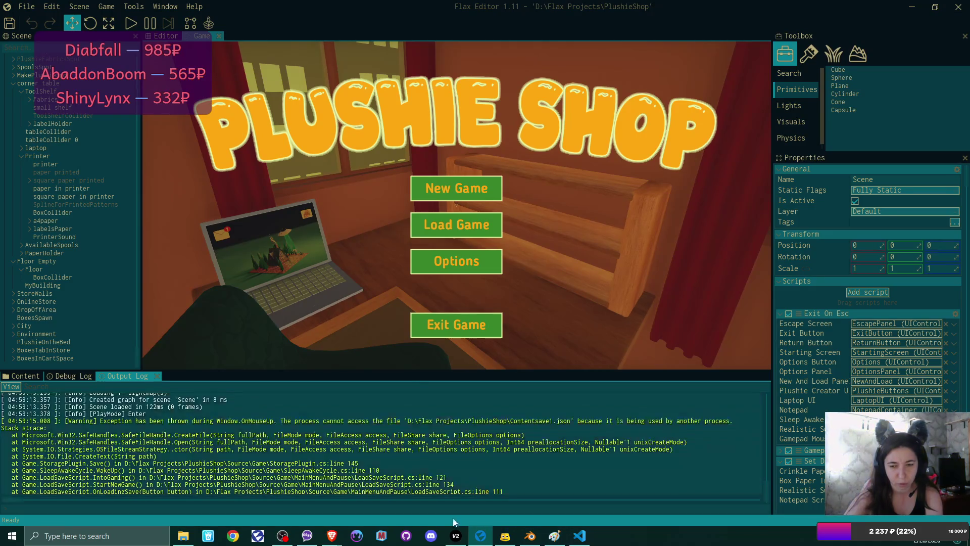
click(9, 23)
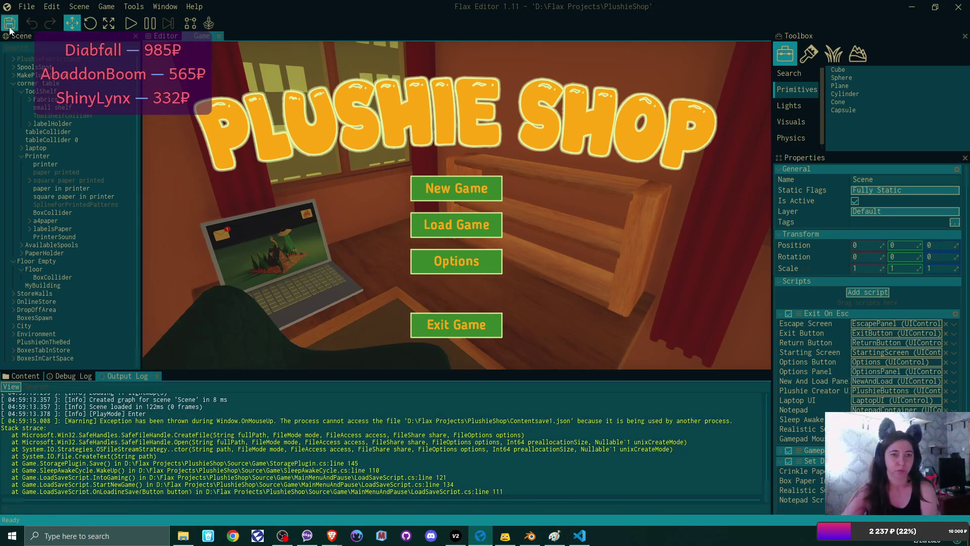
click(960, 6)
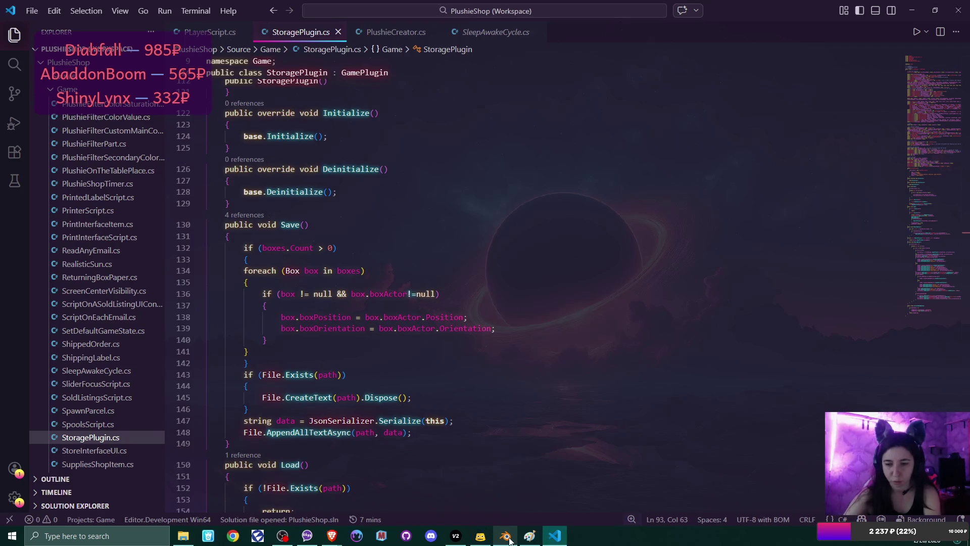
click(550, 525)
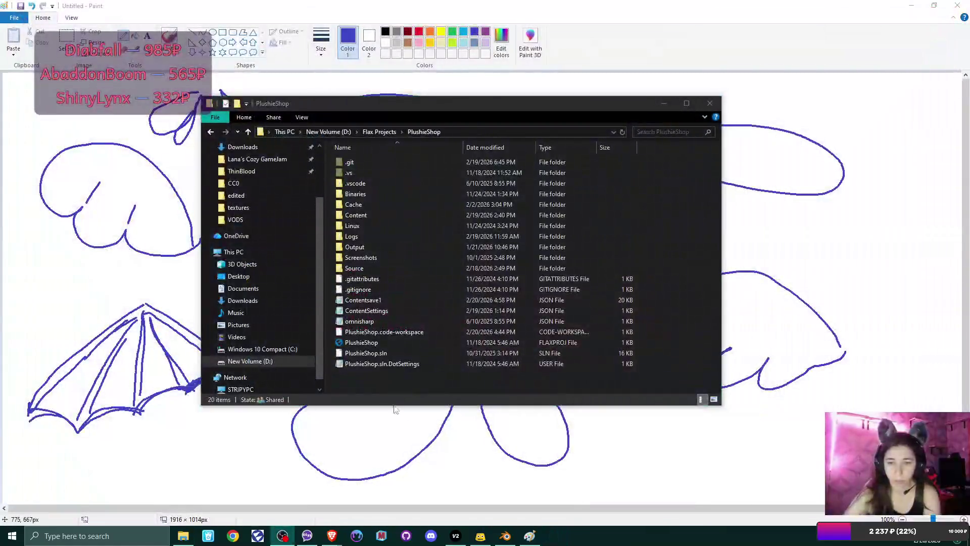
Delete the recreated Contentsave1 file, close Paint without saving the wing sketches, and start the Flax launcher
click(383, 302)
key(Delete)
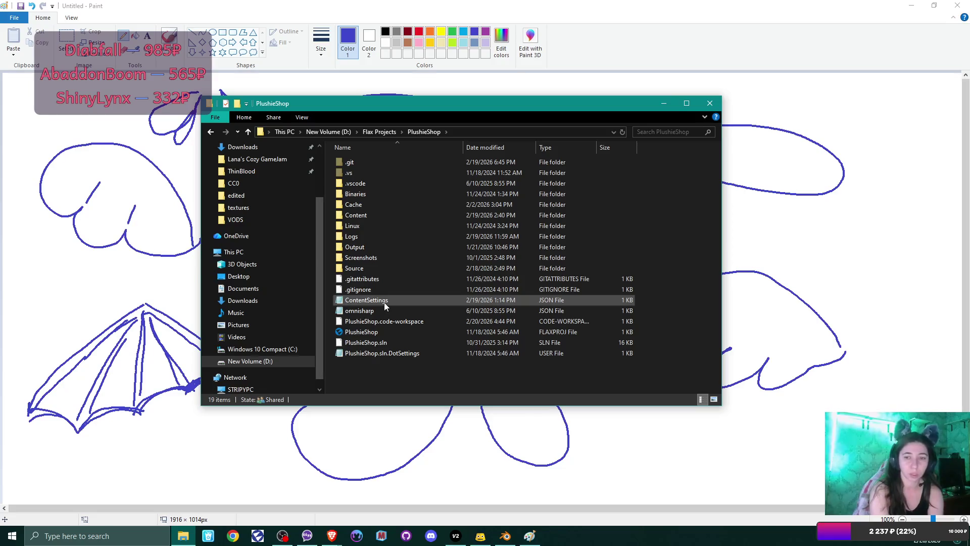
click(957, 6)
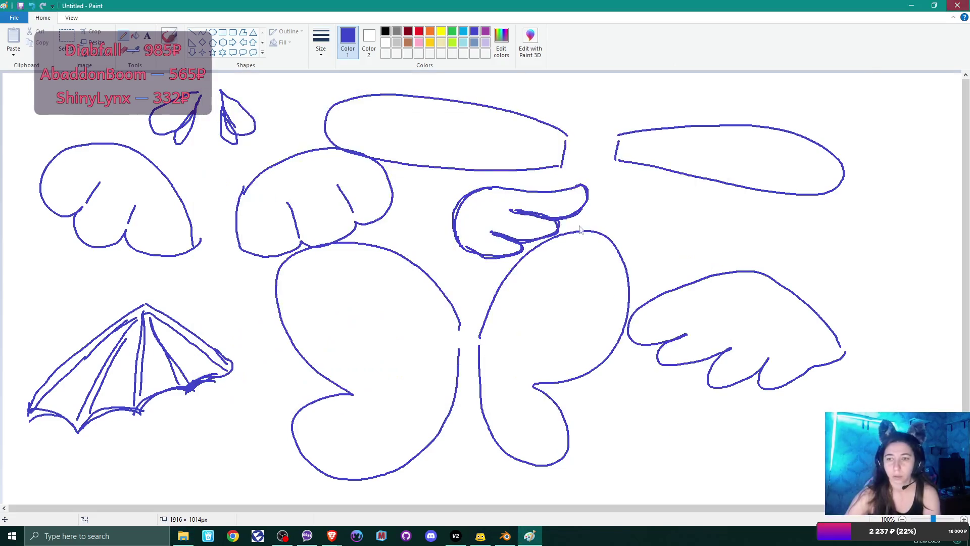
click(519, 272)
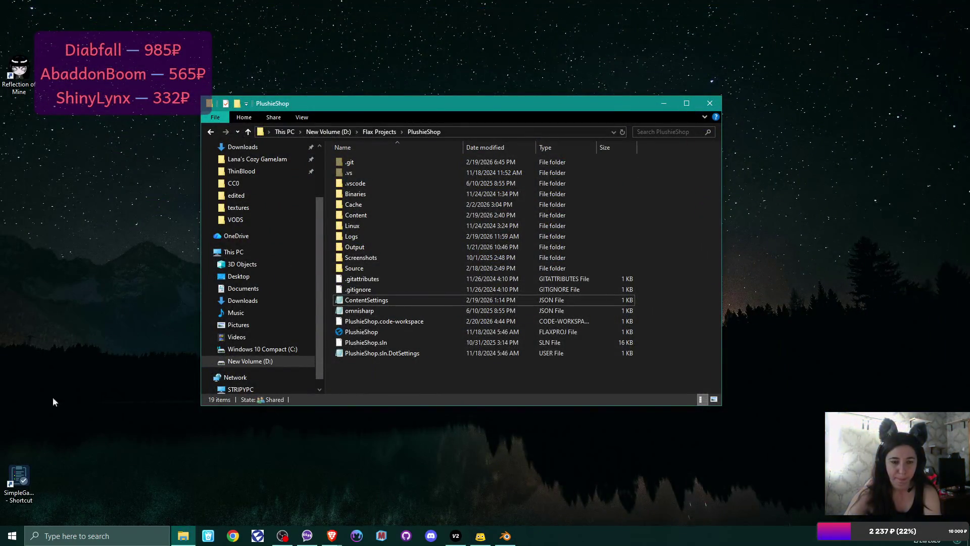
click(258, 535)
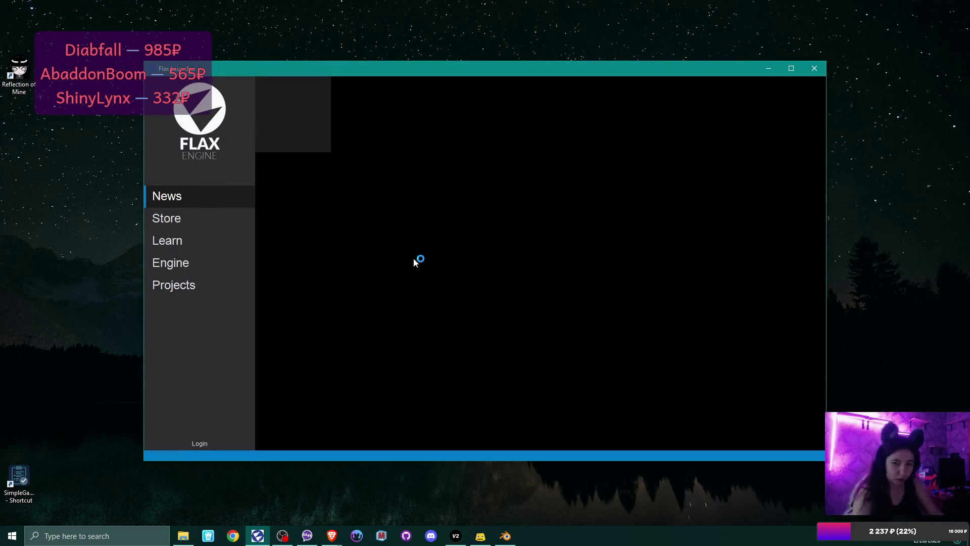
Open the PlushieShop project from the launcher's Projects list
click(199, 286)
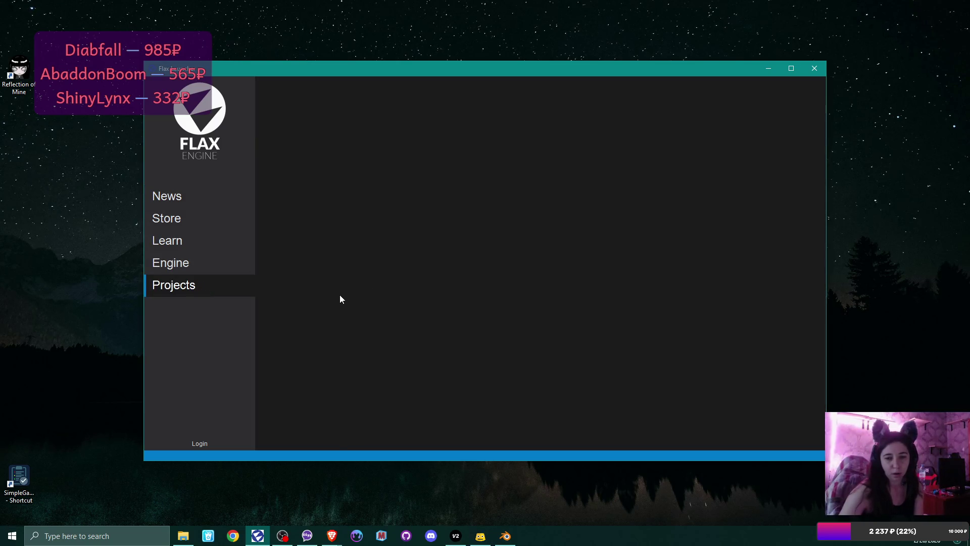
click(307, 400)
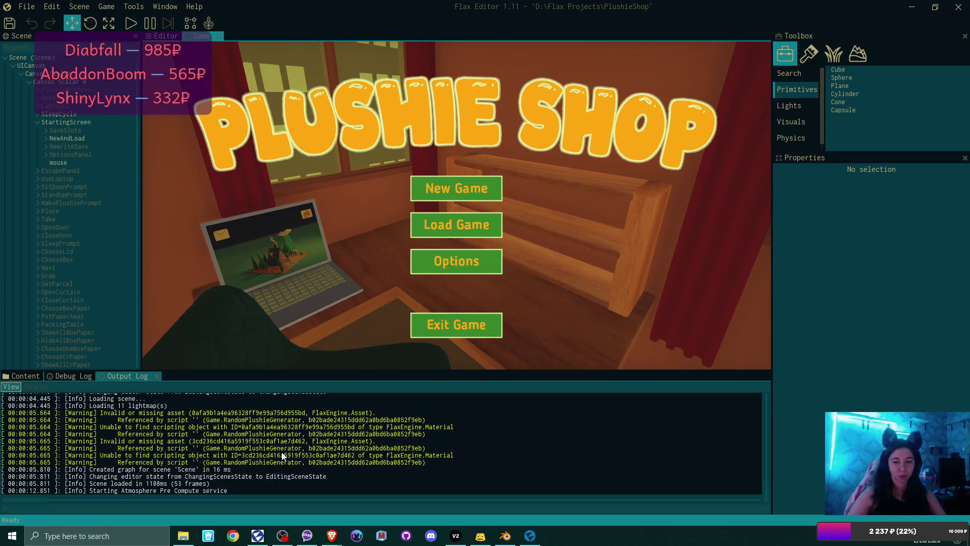
Search the scene for the missing script ID copied from the log to select PlushieSpot
double_click(339, 448)
key(ctrl+c)
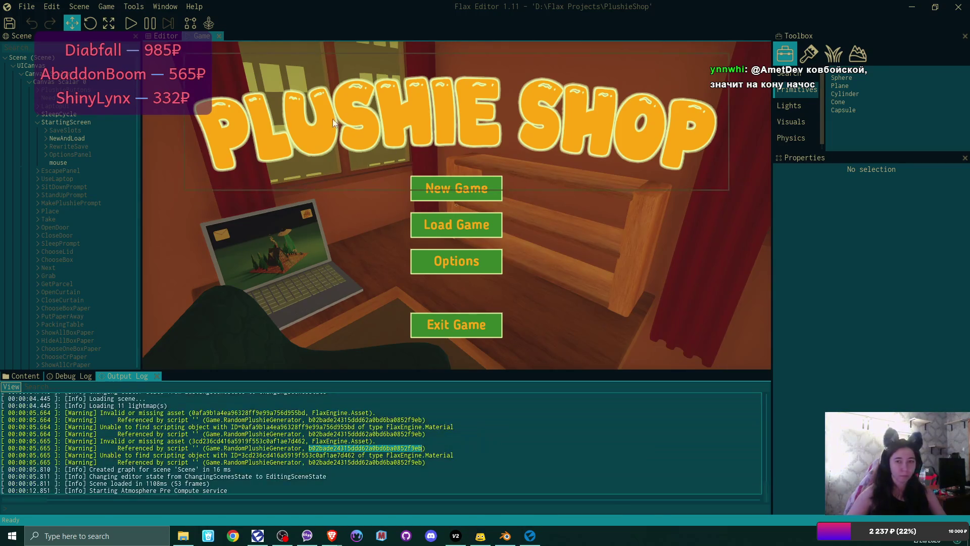
key(ctrl+f)
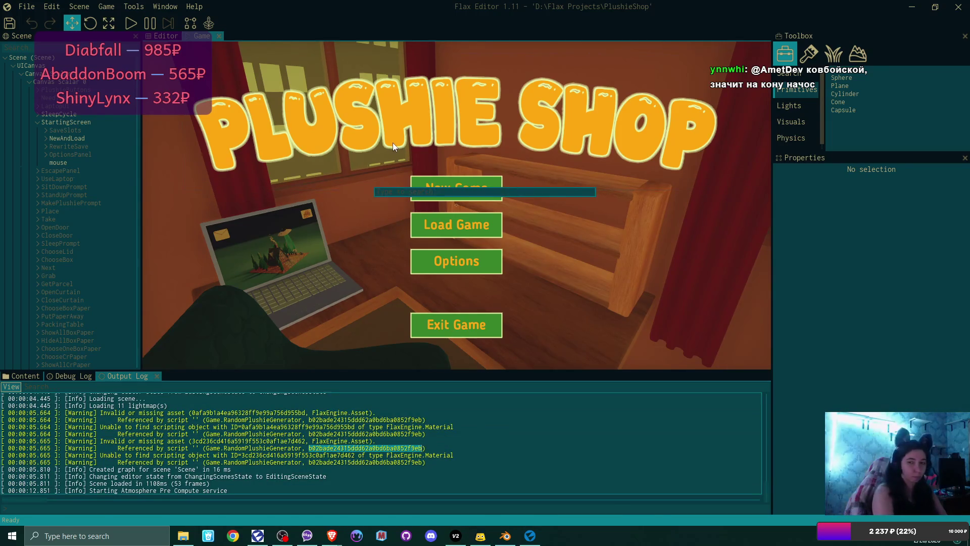
key(ctrl+v)
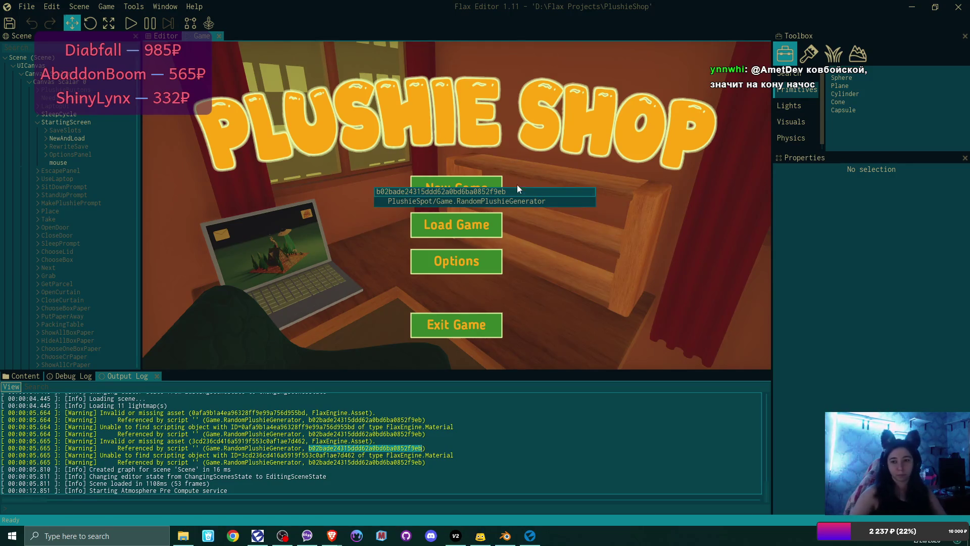
click(492, 201)
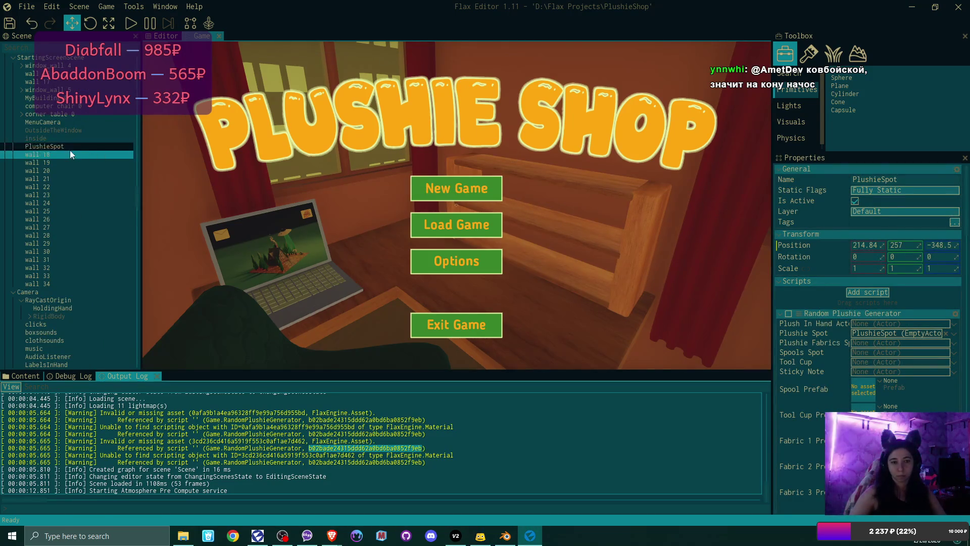
click(943, 312)
click(780, 314)
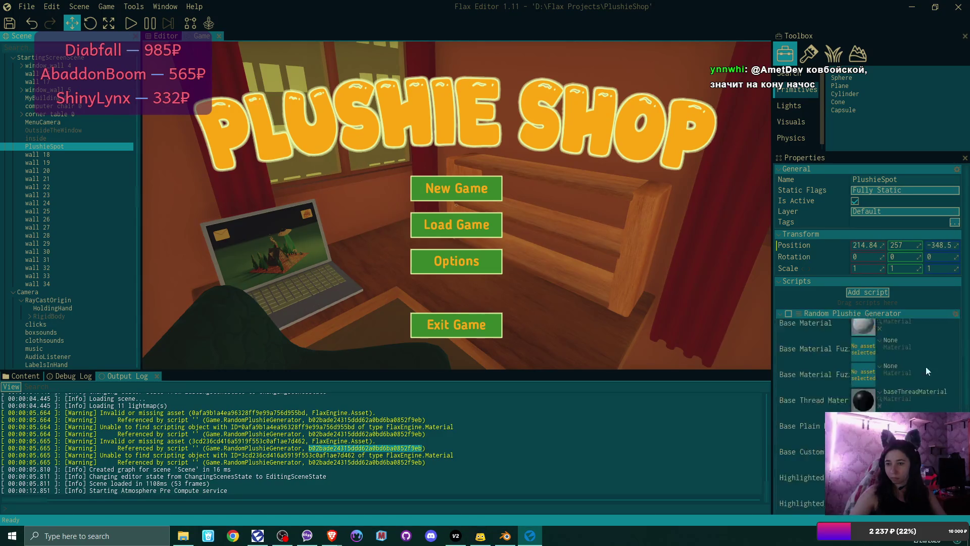
Assign PlushieMatFuzzyLayer to the generator's first Base Material Fuzz slot
scroll(955, 379, down, 5)
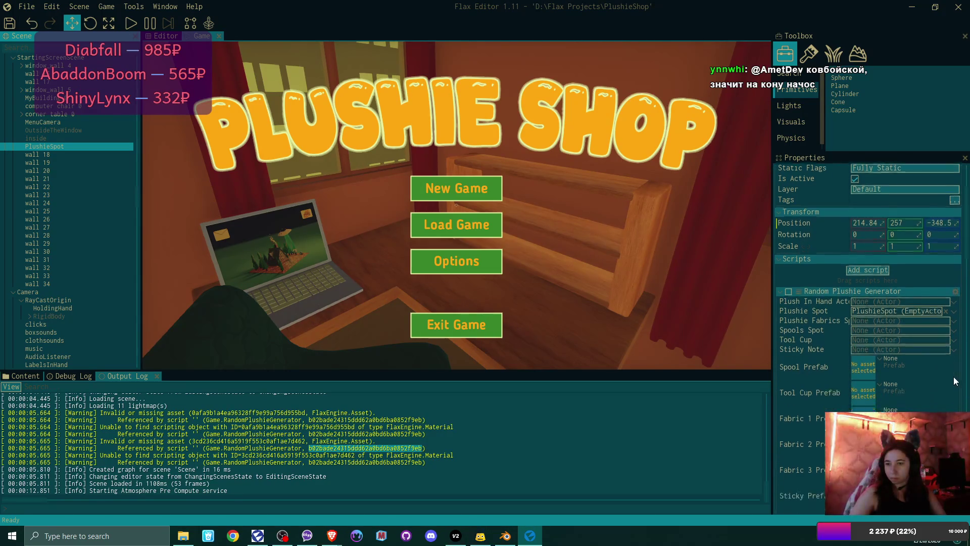
scroll(953, 377, down, 4)
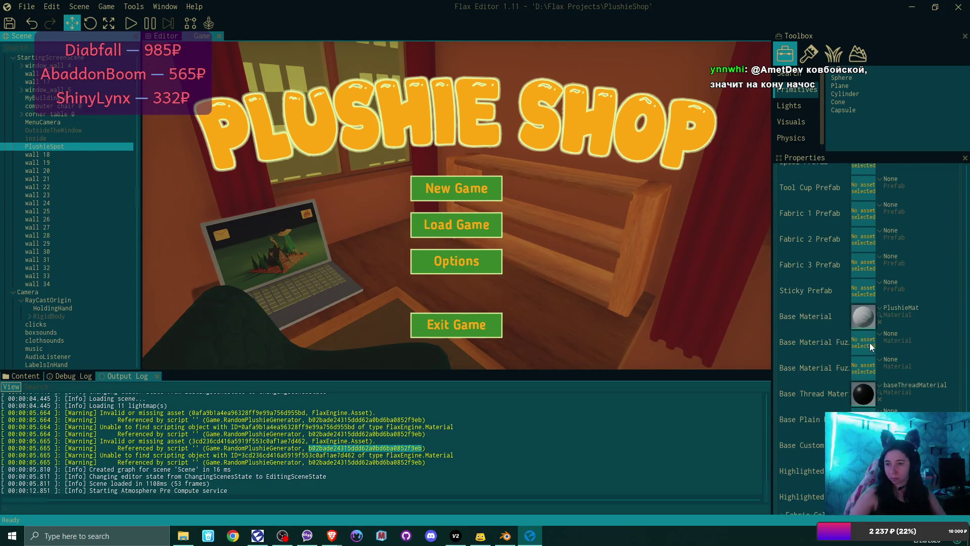
click(879, 334)
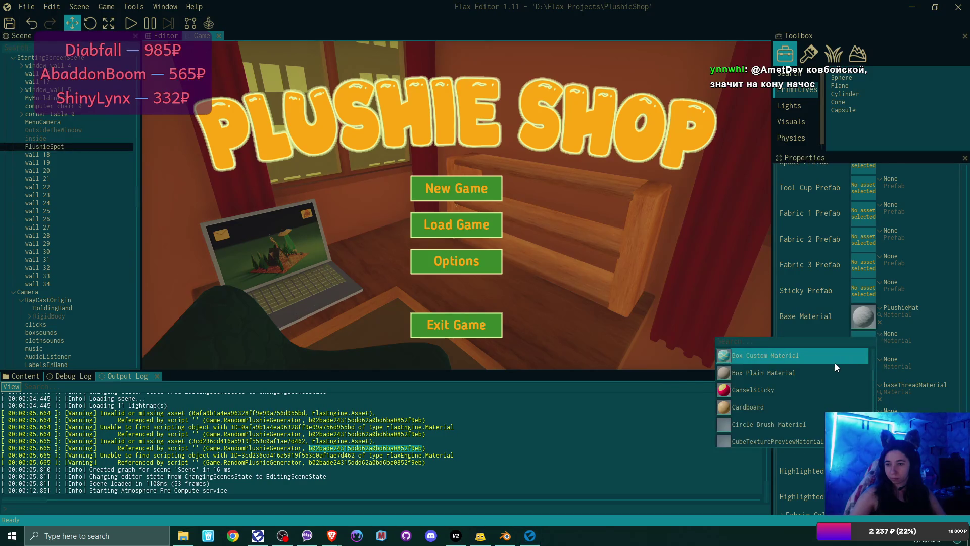
text(plus)
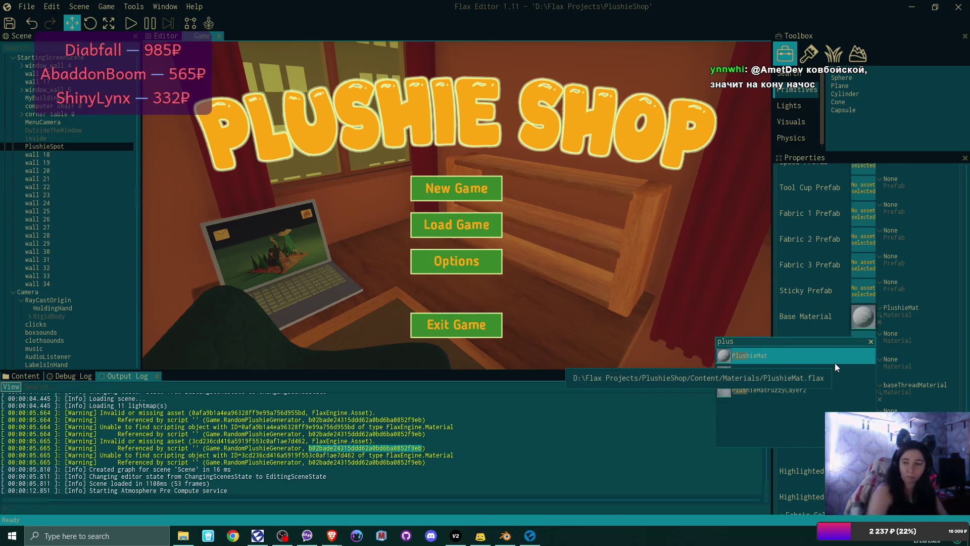
click(830, 372)
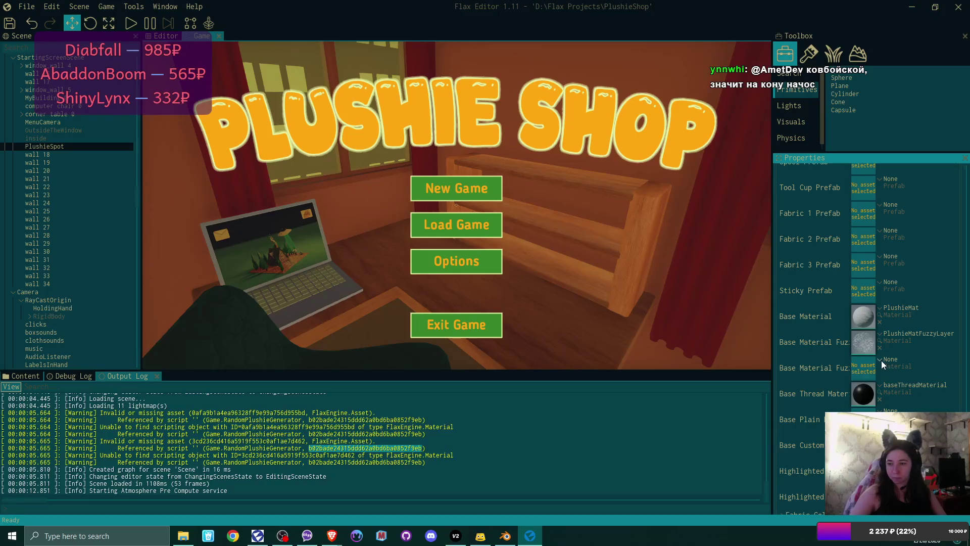
Assign PlushieMatFuzzyLayer2 to the second fuzzy slot, save the scene, and start play mode
click(881, 360)
text(plsuh)
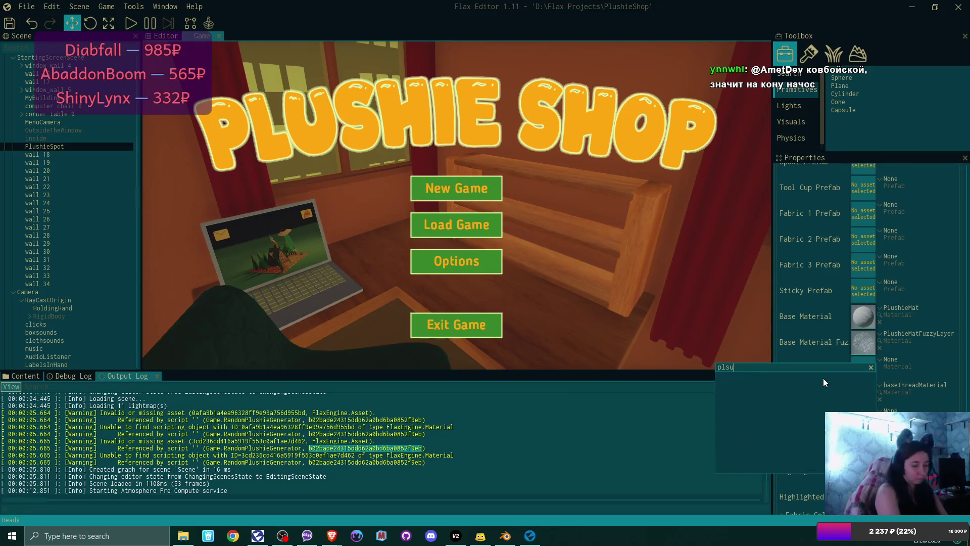
key(BackSpace)
key(BackSpace)
text(h)
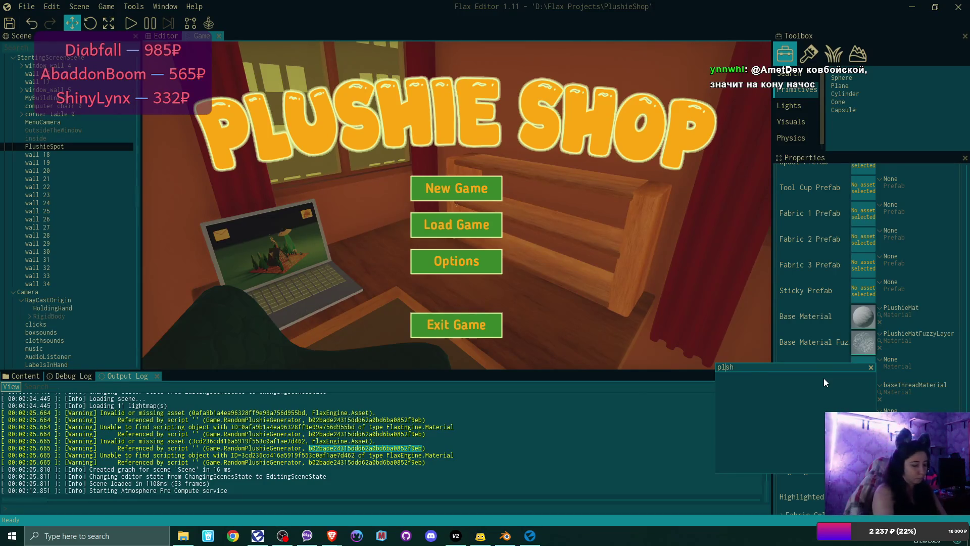
key(Left)
key(Left)
text(u)
click(804, 415)
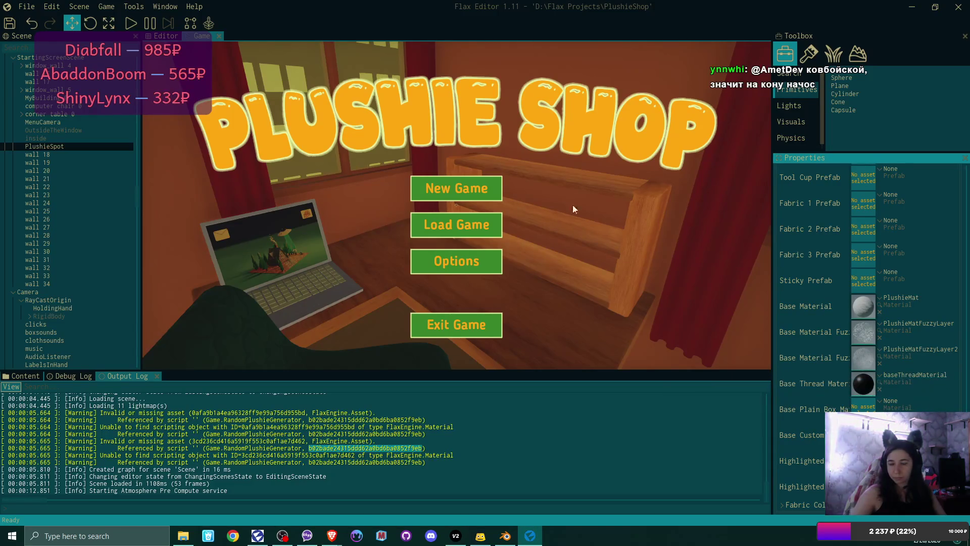
click(9, 24)
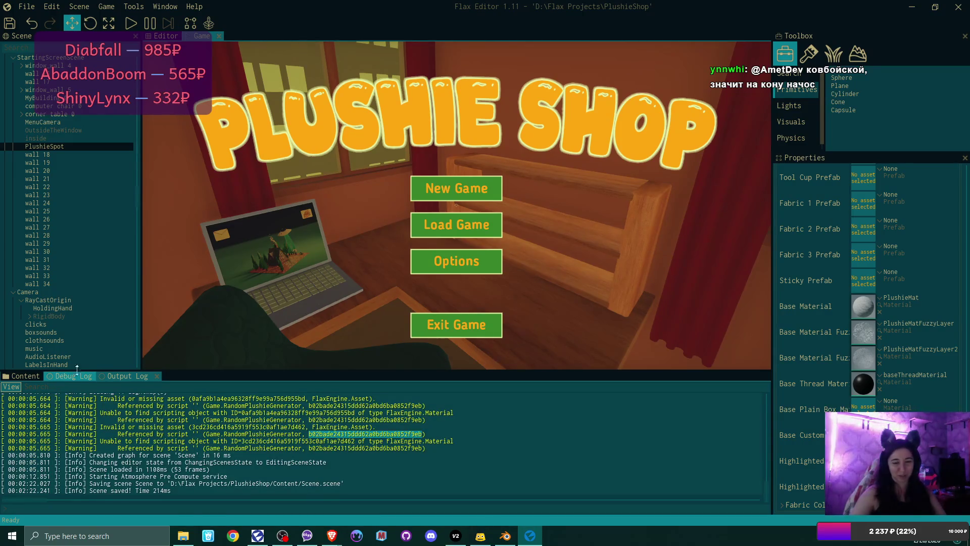
click(131, 25)
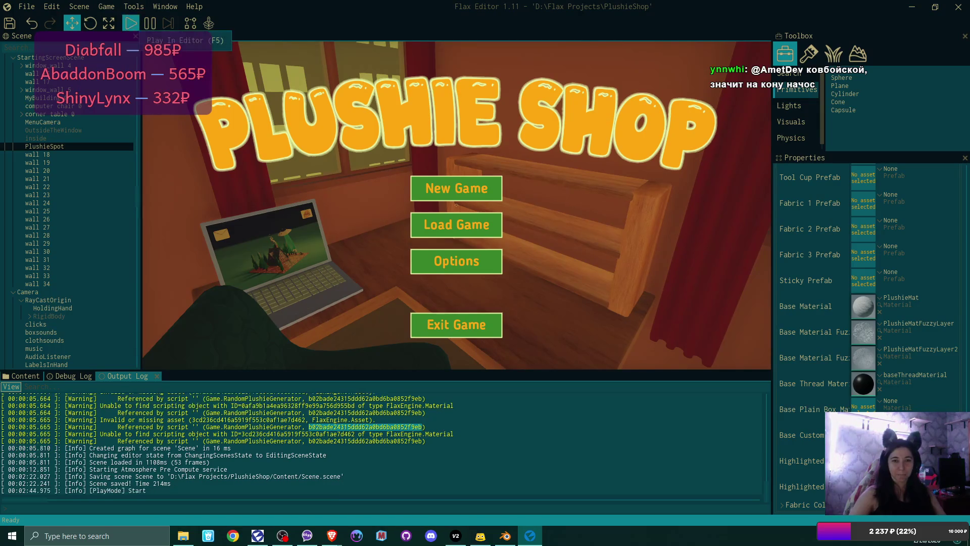
Start a new game in the first slot and walk up to use the laptop
click(474, 186)
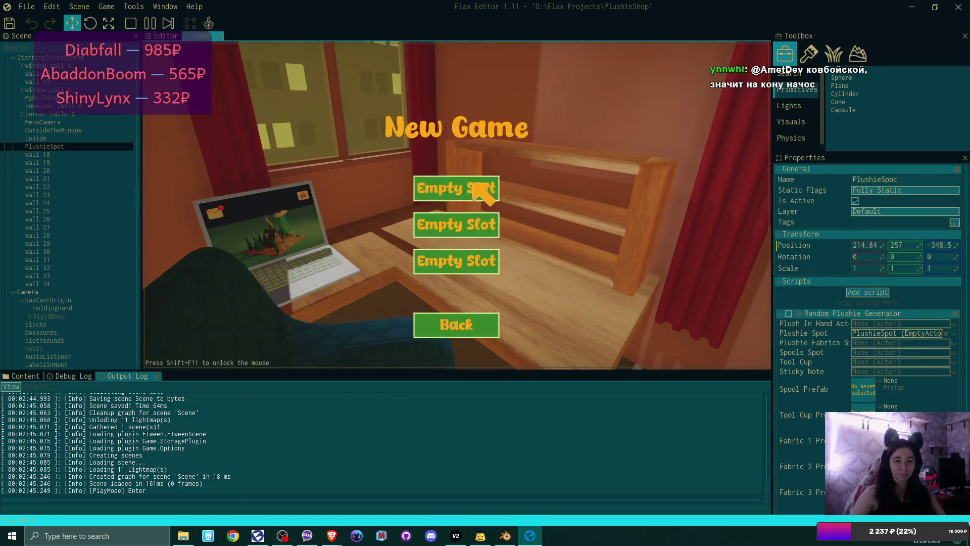
click(473, 184)
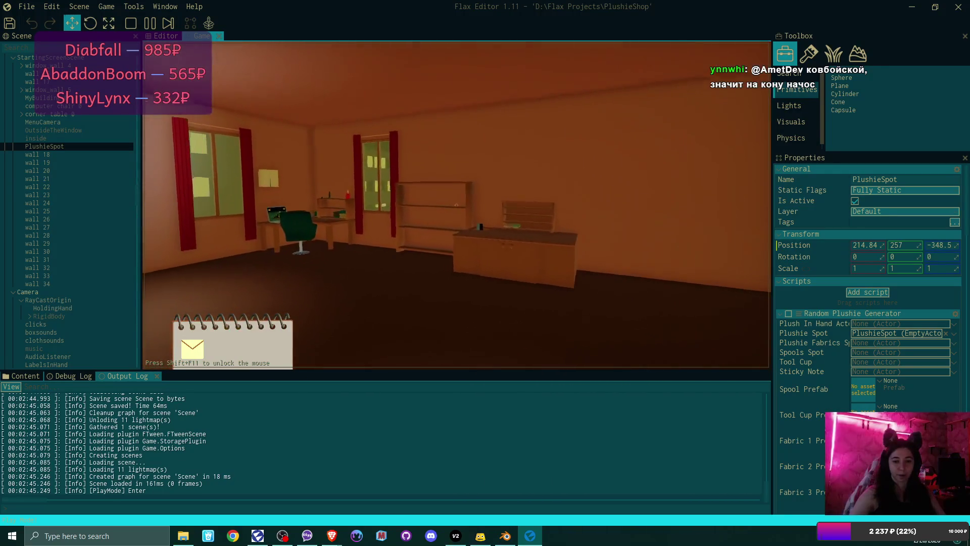
key(w)
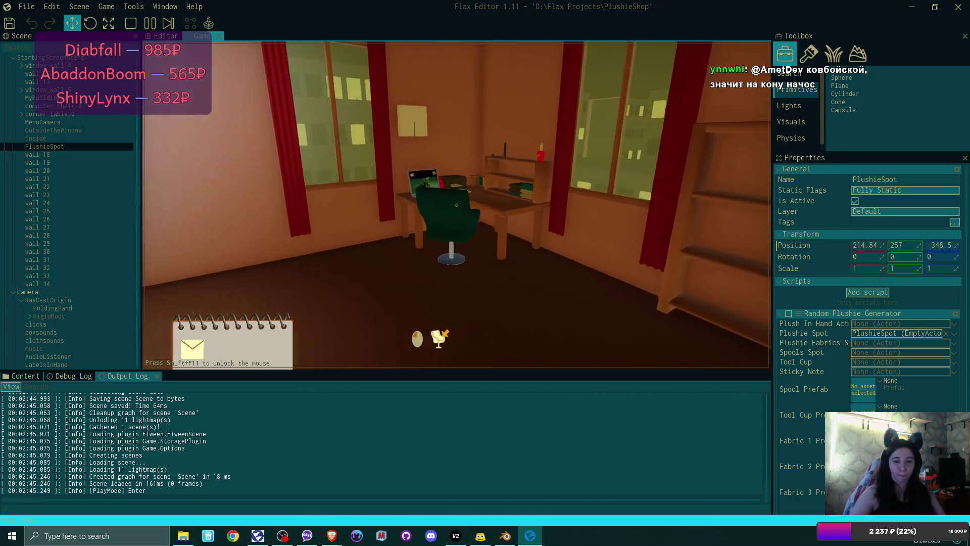
key(w)
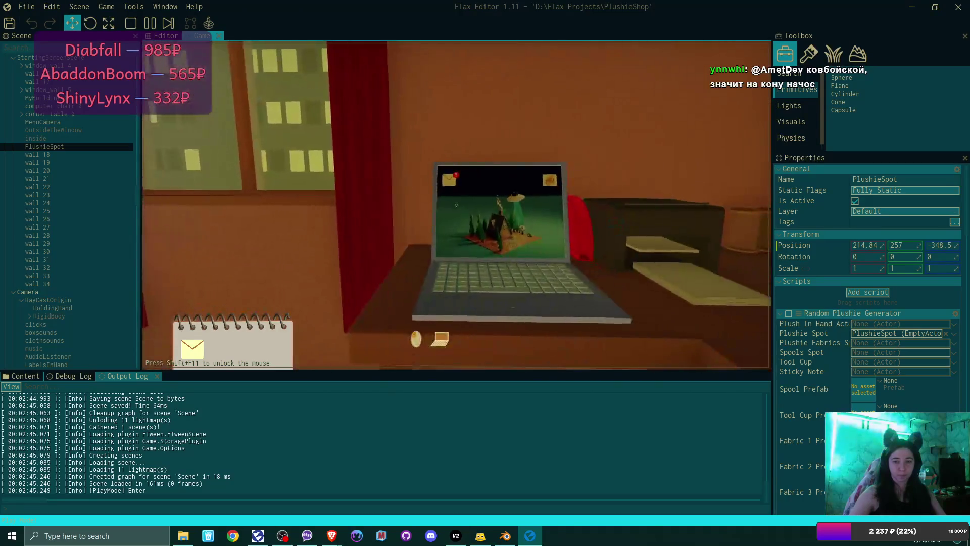
click(456, 205)
Read the Congrats mail, download its attached pattern, and close the mail
click(240, 96)
click(331, 139)
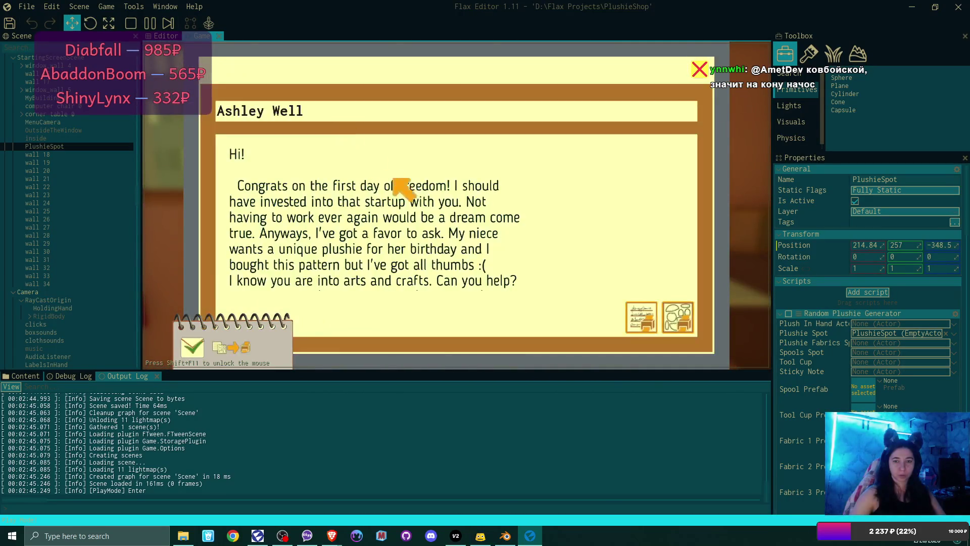
click(689, 326)
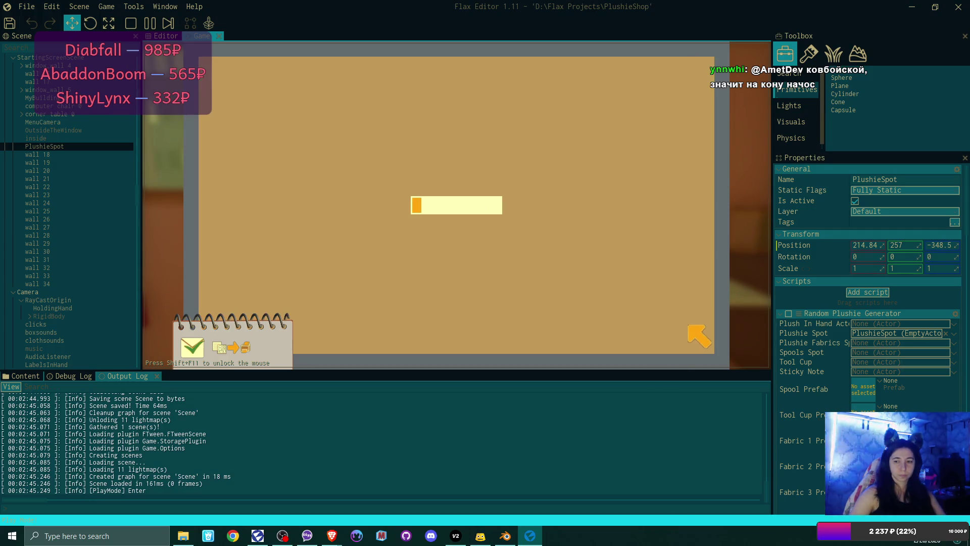
click(700, 72)
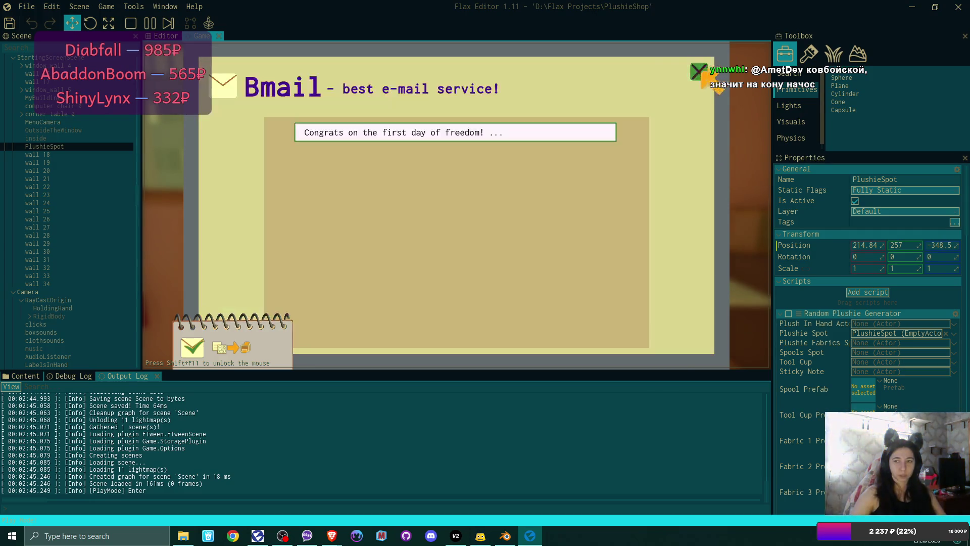
click(699, 71)
Buy the bear plushie pattern in the shop and take the printout from the printer
click(683, 121)
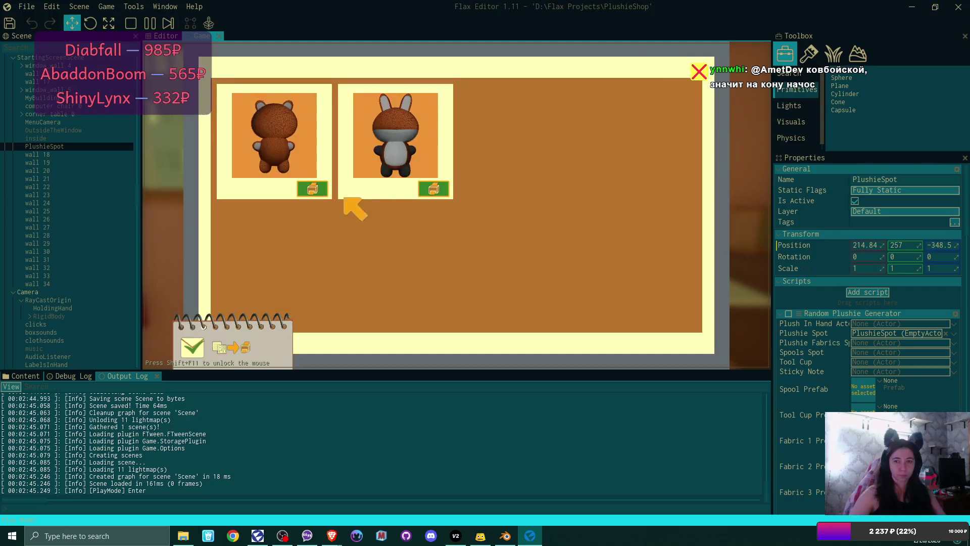
click(318, 193)
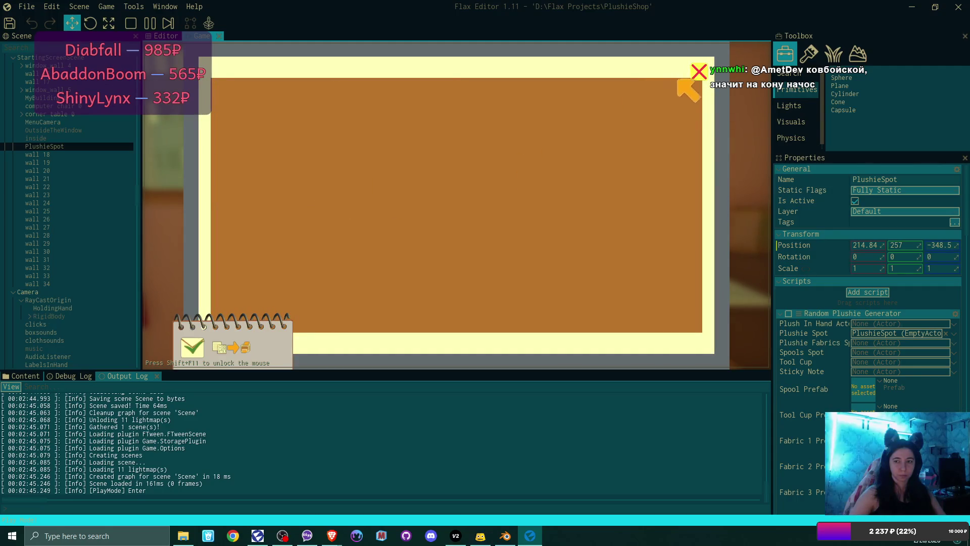
click(698, 72)
click(690, 322)
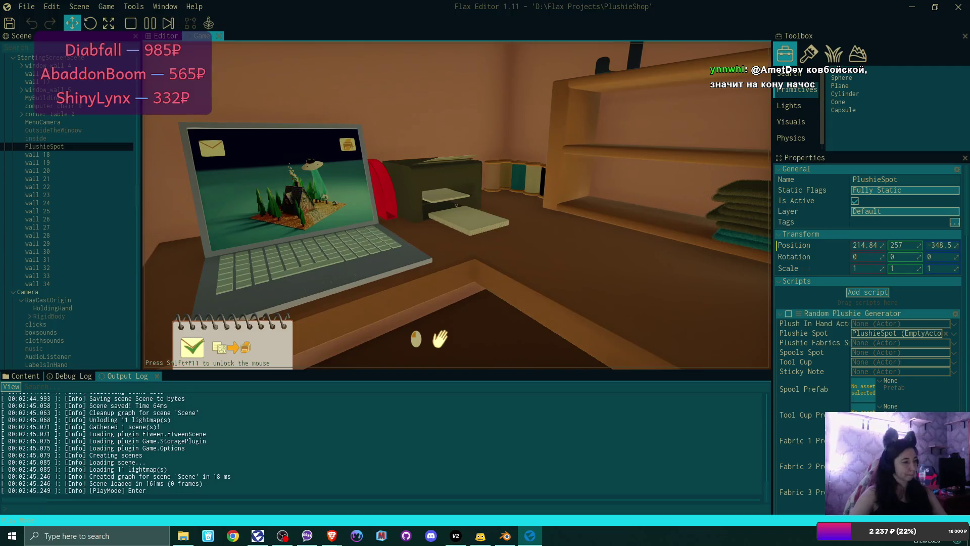
click(456, 205)
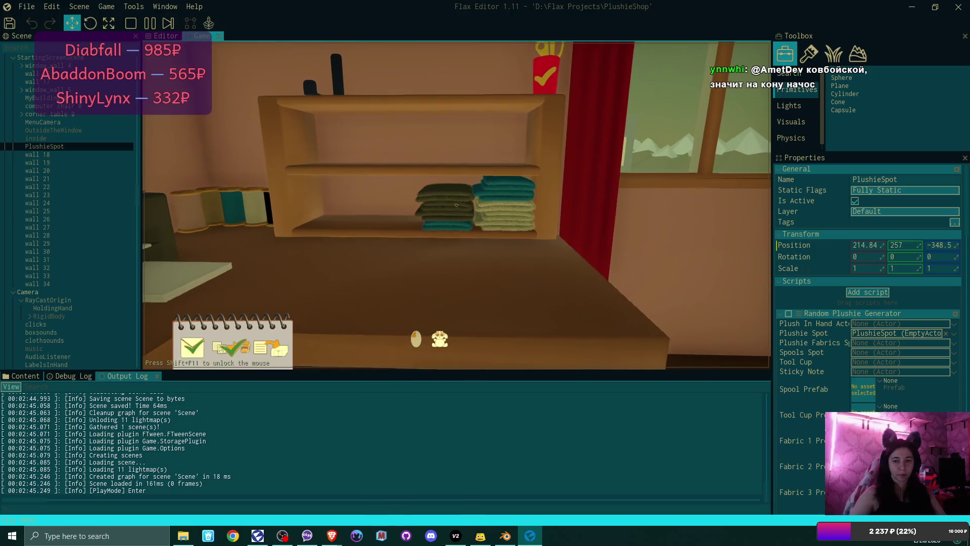
Rotate the fuzzy bear plushie to inspect its back, then pause the game with F6
click(483, 329)
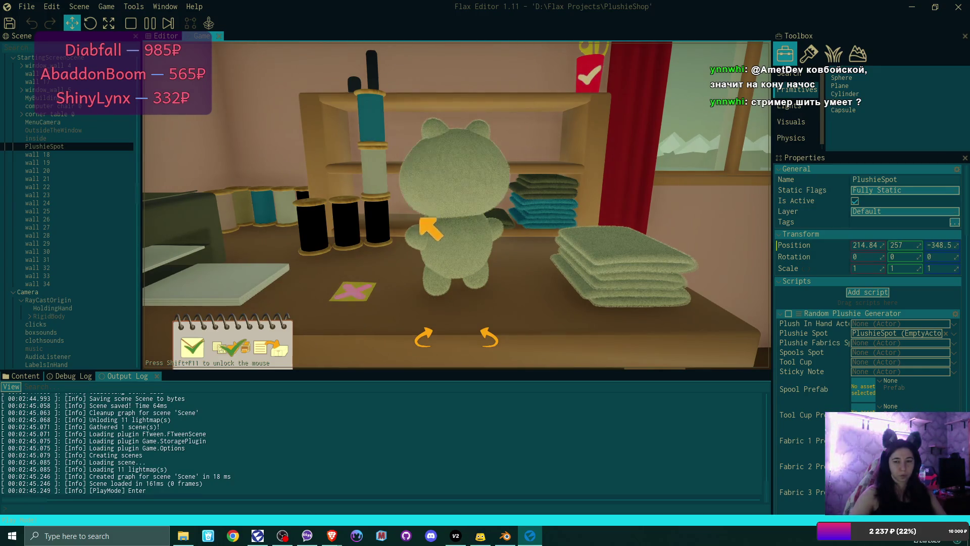
click(489, 334)
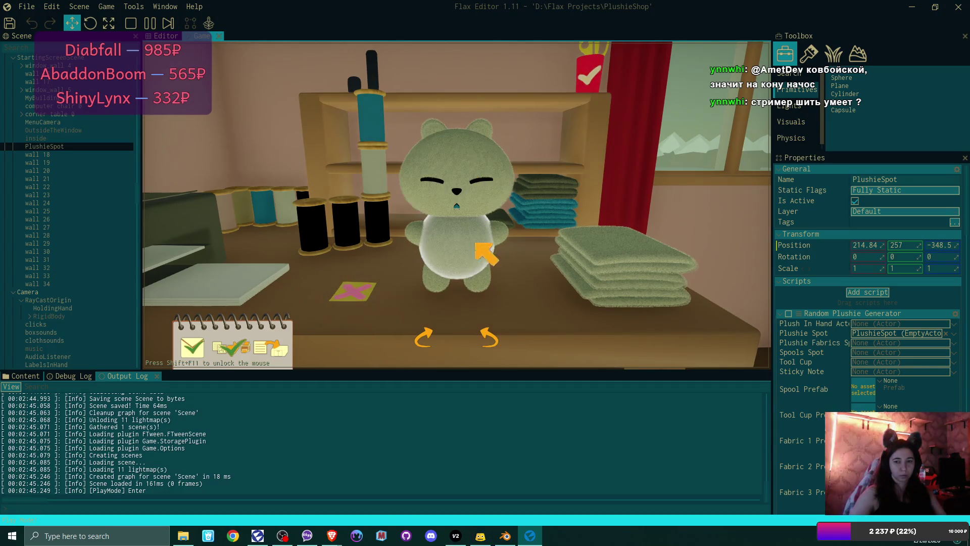
click(492, 351)
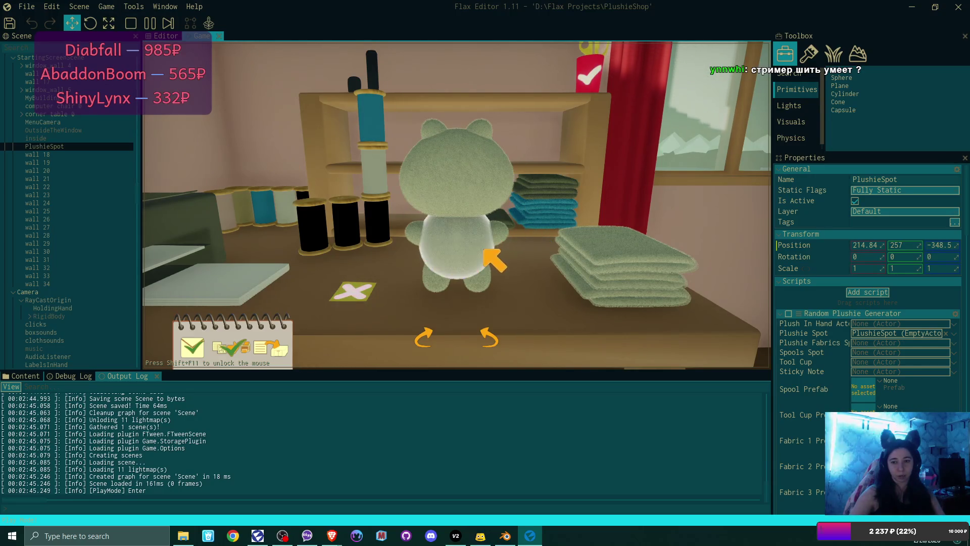
key(F6)
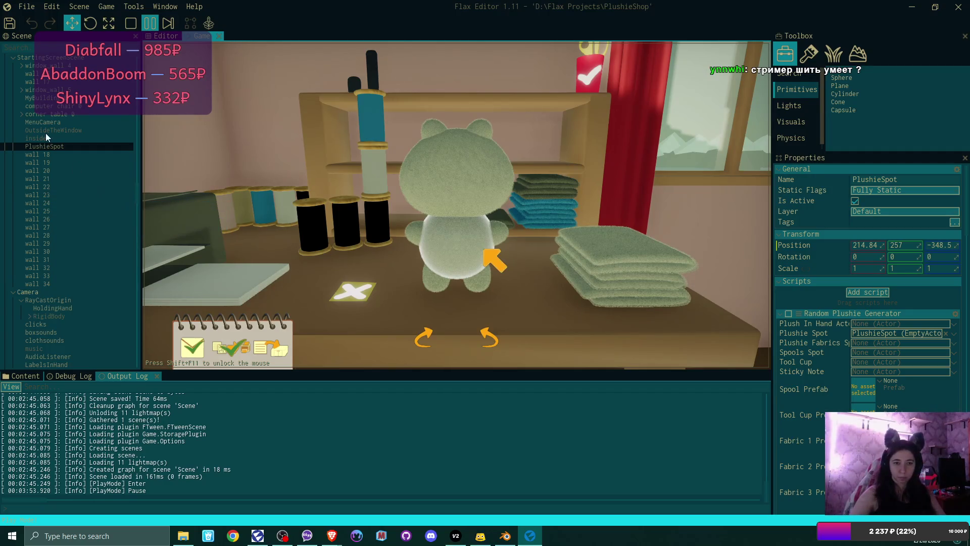
Switch the viewport to the Editor view and move the camera toward the bear plushie
scroll(99, 135, up, 8)
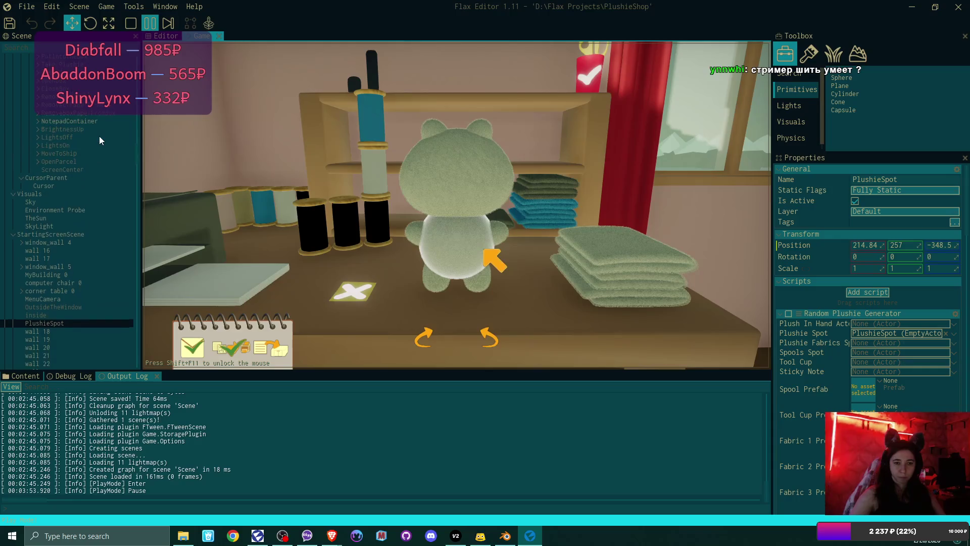
scroll(99, 135, up, 10)
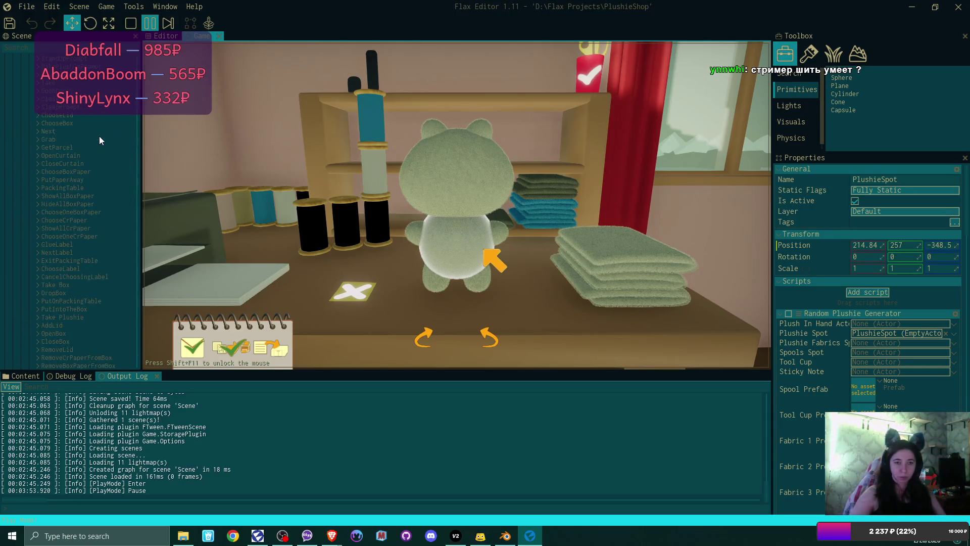
scroll(99, 137, up, 3)
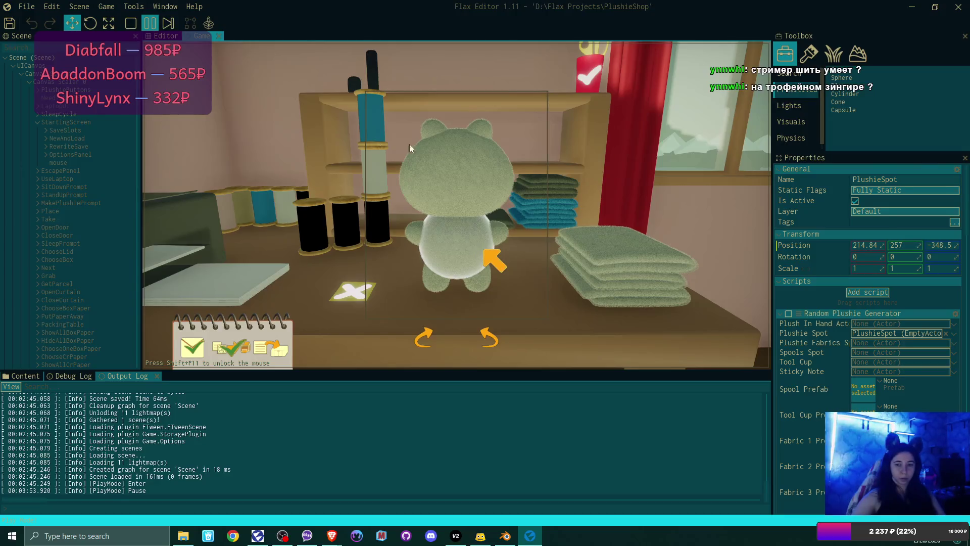
scroll(84, 126, down, 10)
scroll(84, 126, down, 8)
scroll(84, 125, down, 10)
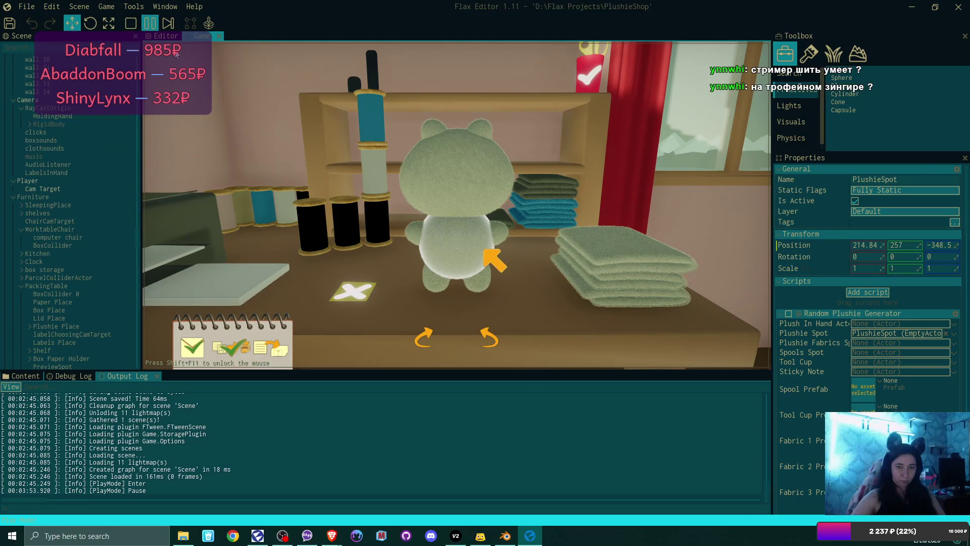
click(164, 37)
mouse_move(445, 207)
mouse_down()
mouse_move(442, 146)
mouse_move(442, 222)
mouse_move(478, 204)
mouse_up()
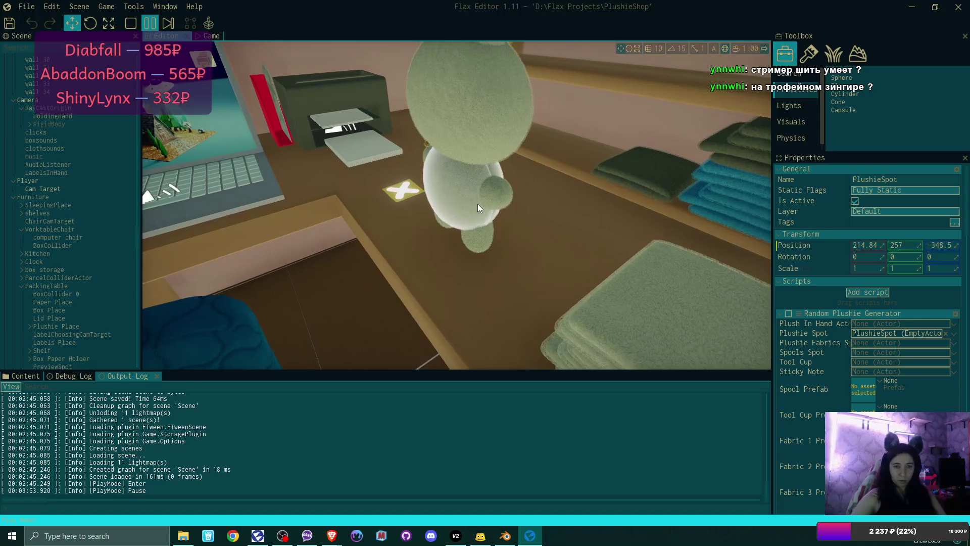
Select the plushie body and expand body1 to view the tail and both arm parts
click(478, 202)
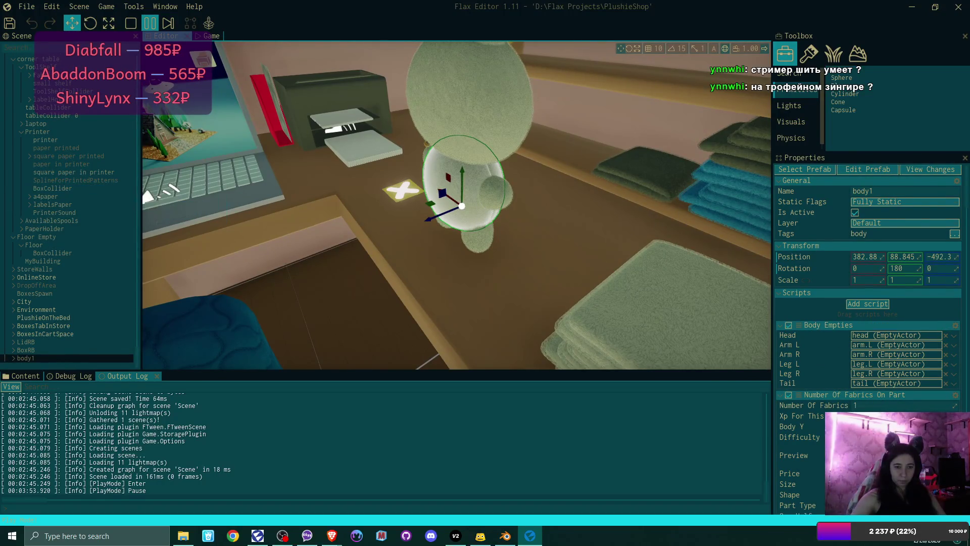
click(14, 356)
scroll(35, 334, down, 2)
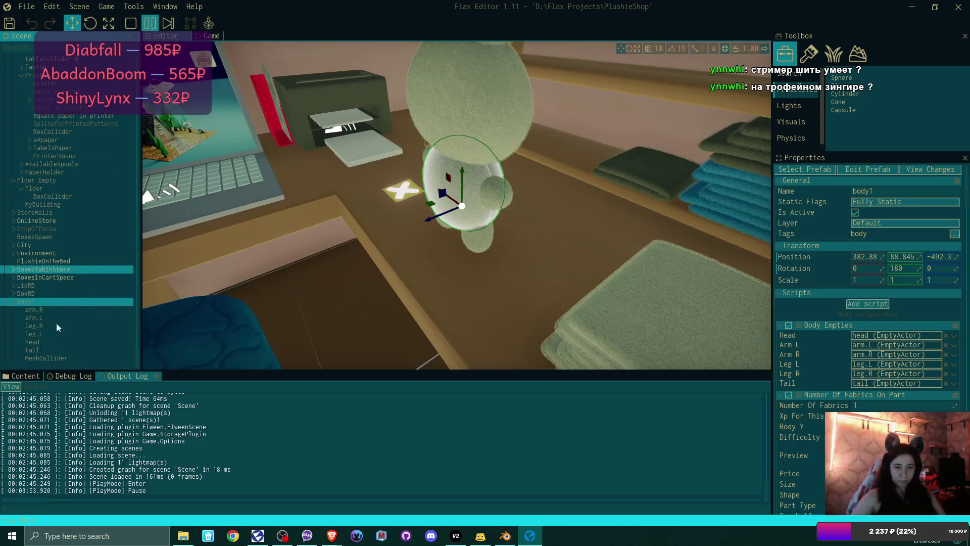
click(33, 350)
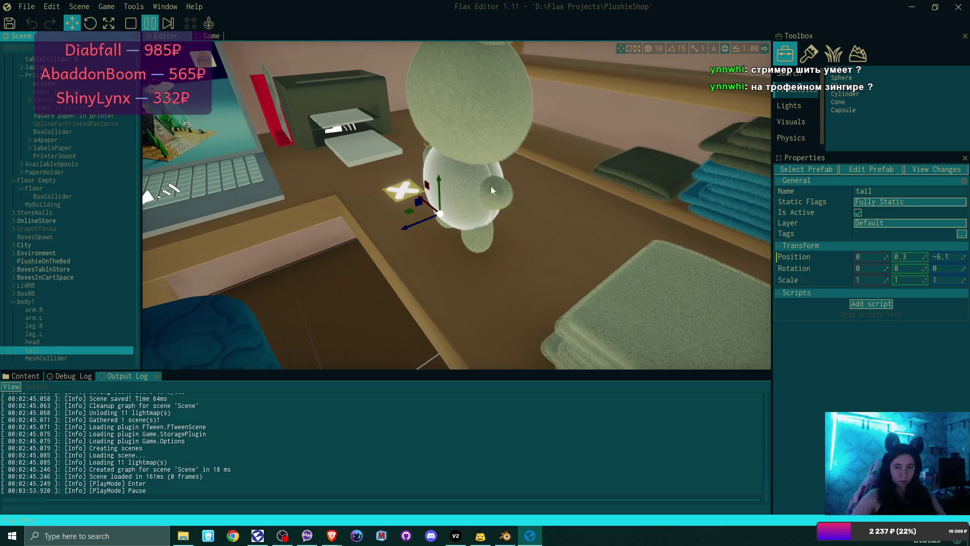
click(63, 310)
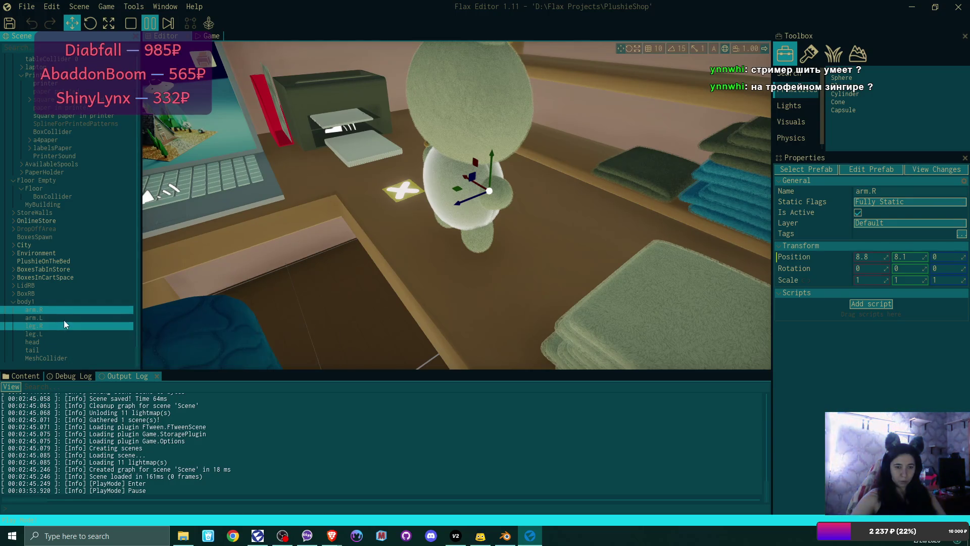
click(63, 319)
Step through the head, tail, left leg and mesh collider parts, then collapse body1
click(63, 326)
click(62, 334)
click(61, 340)
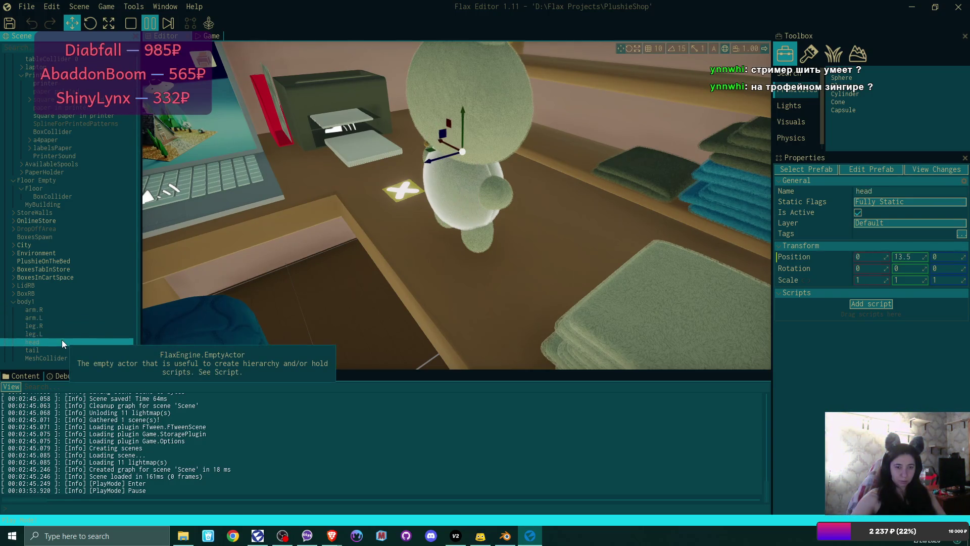
click(59, 349)
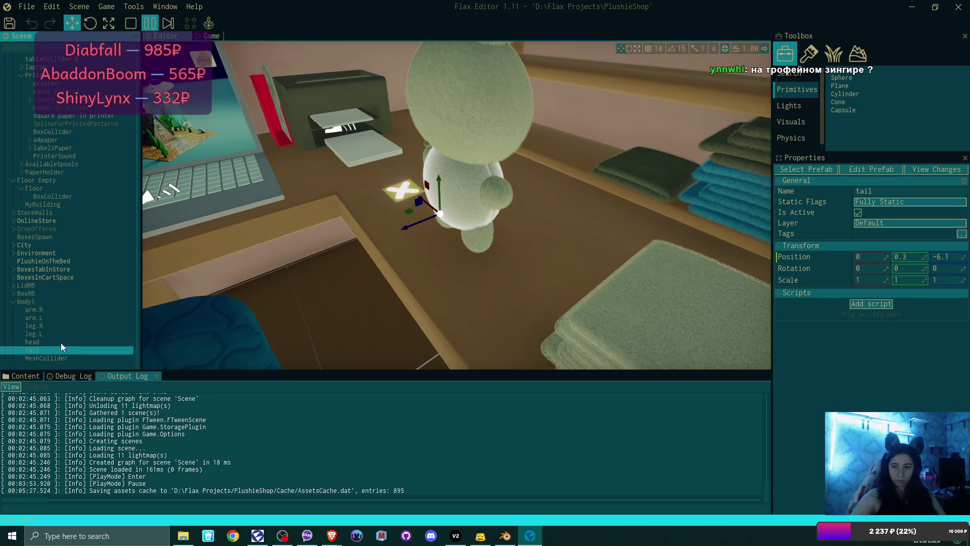
click(61, 343)
click(59, 335)
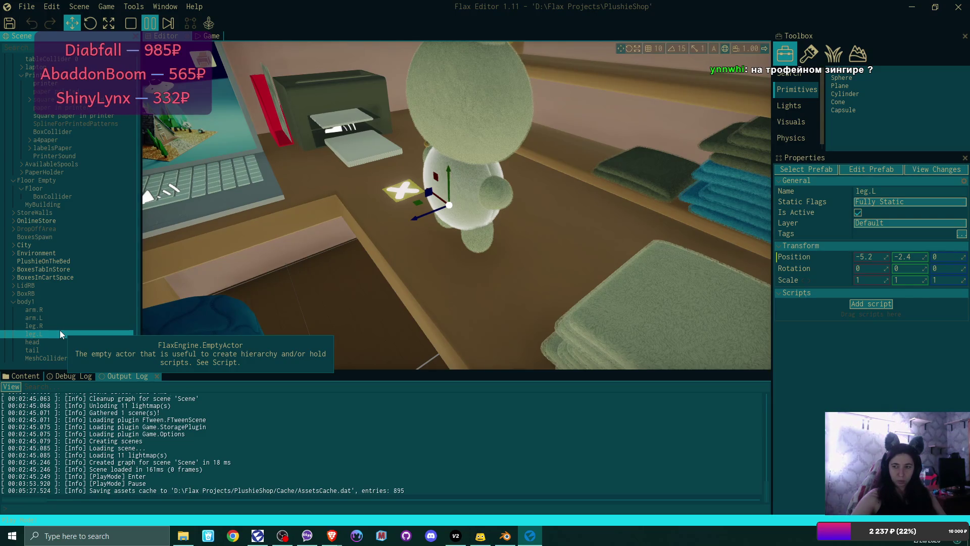
click(58, 359)
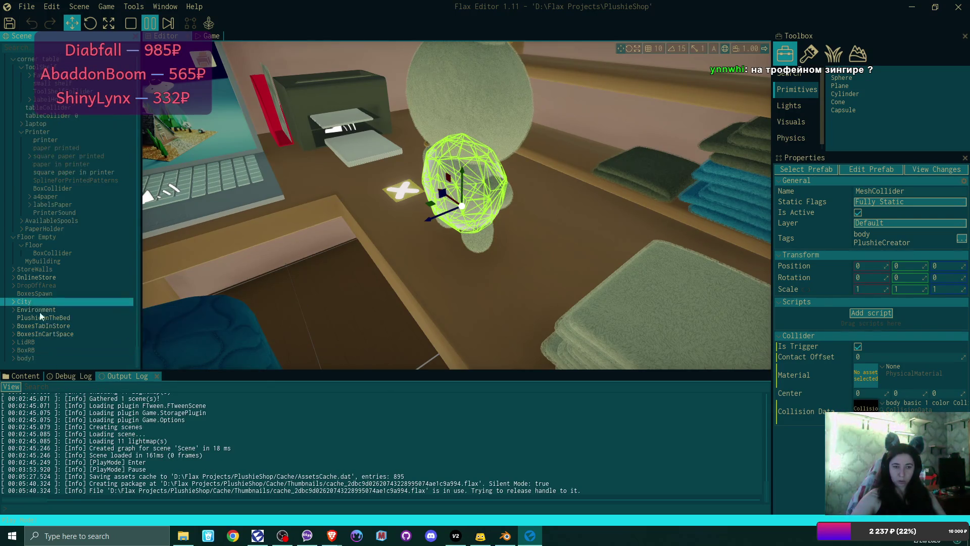
click(13, 302)
click(38, 357)
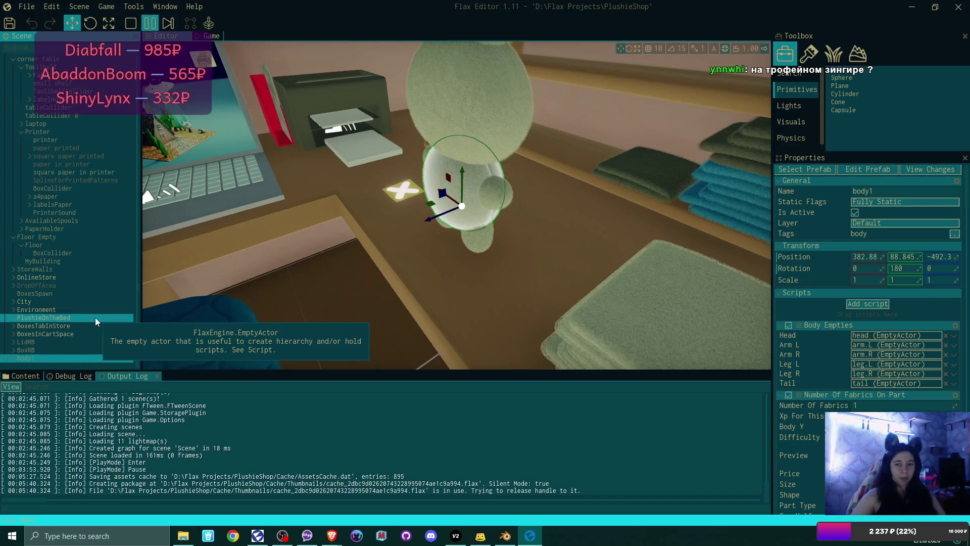
Find the horns tag on the tail > EmptyActor SphereCollider, then stop play mode
click(511, 195)
scroll(62, 180, up, 5)
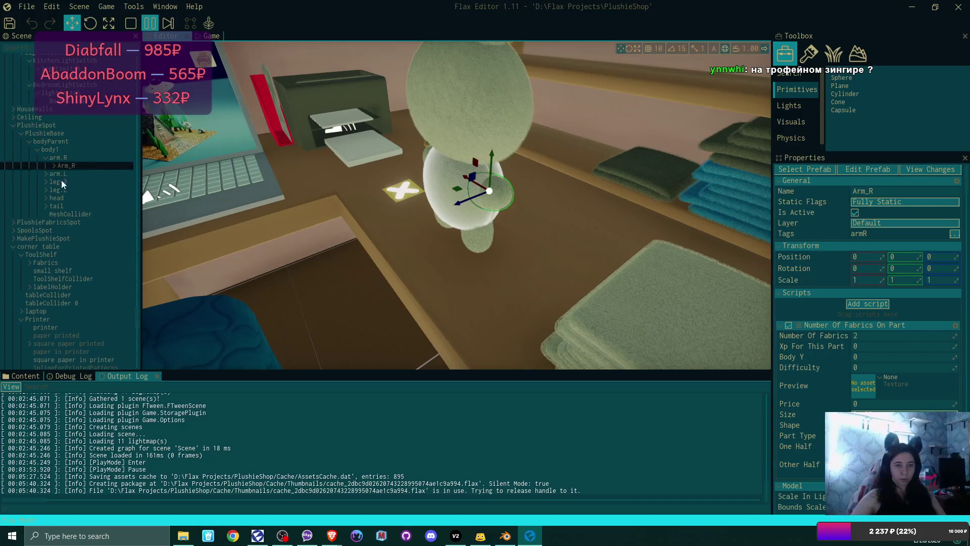
click(46, 206)
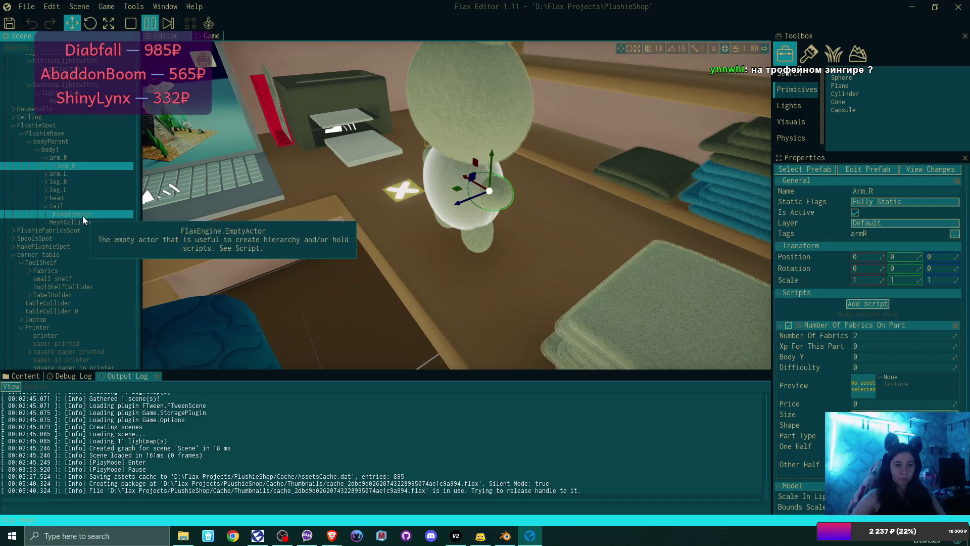
click(58, 215)
click(54, 214)
click(102, 230)
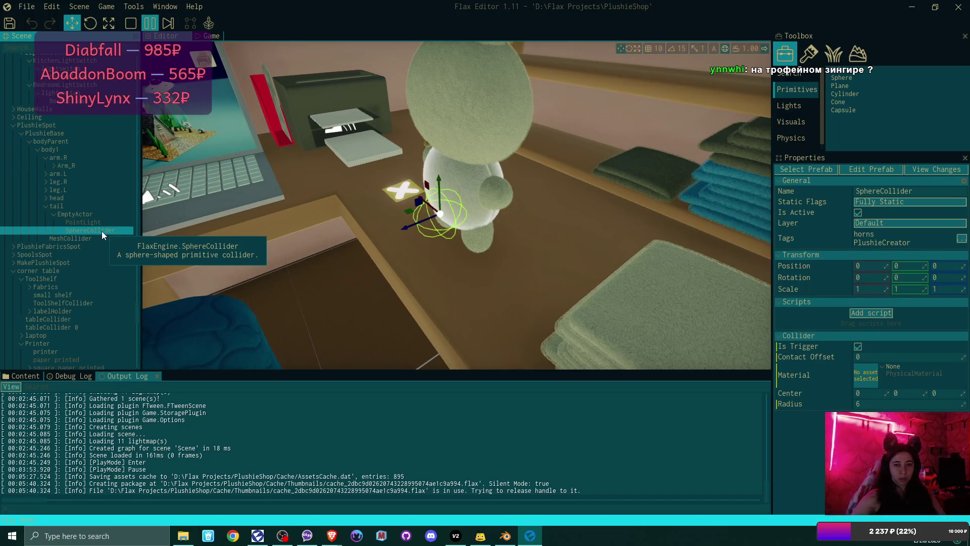
click(130, 23)
click(68, 376)
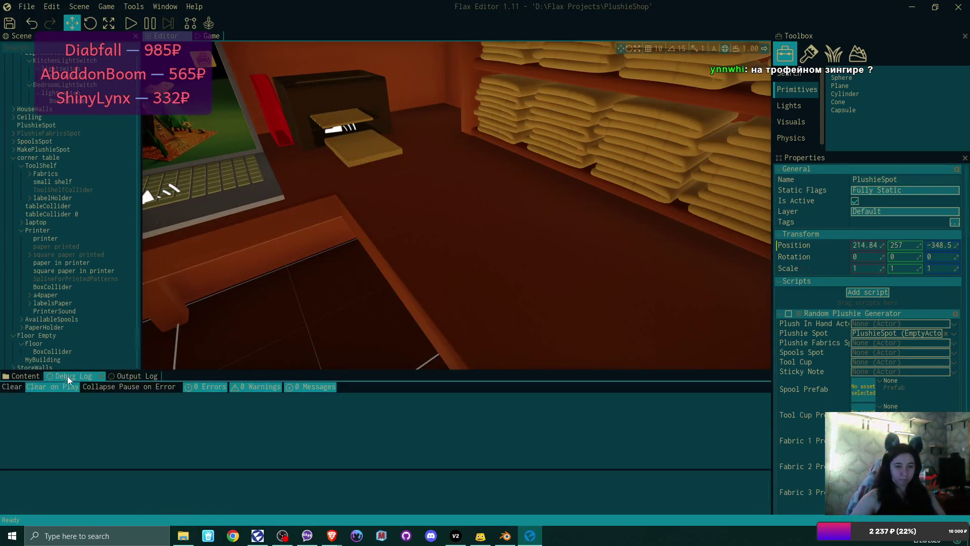
In the EmptyTail prefab, change the SphereCollider tag from horns to tail and save
click(38, 379)
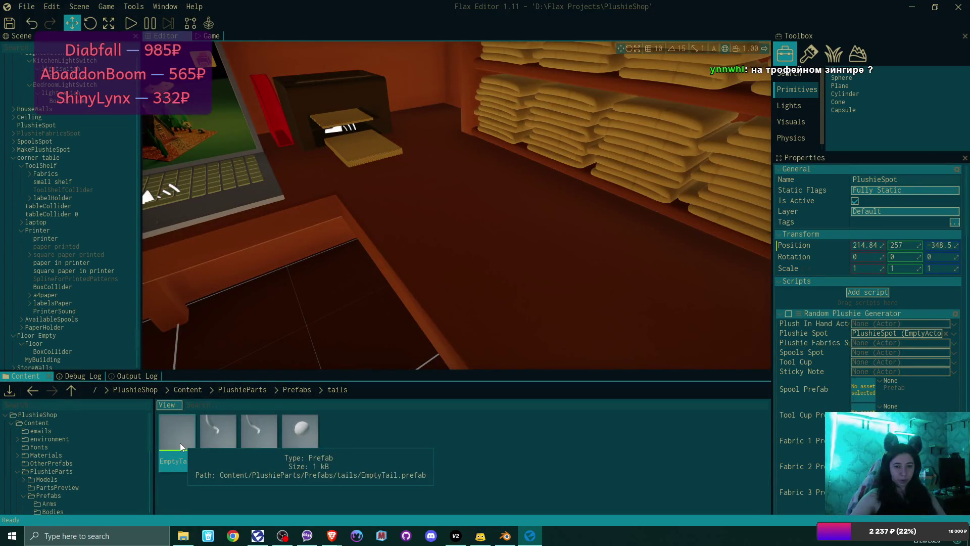
double_click(180, 440)
click(300, 165)
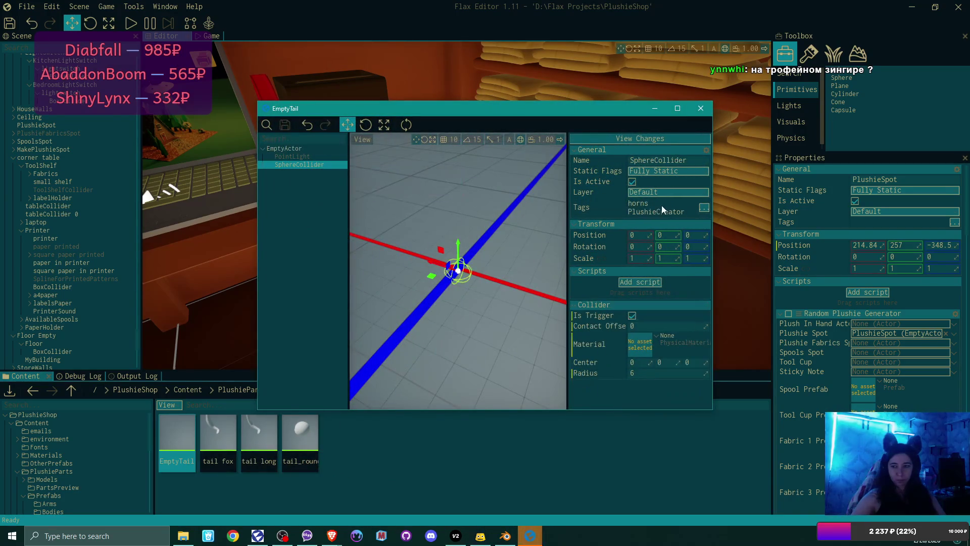
click(703, 208)
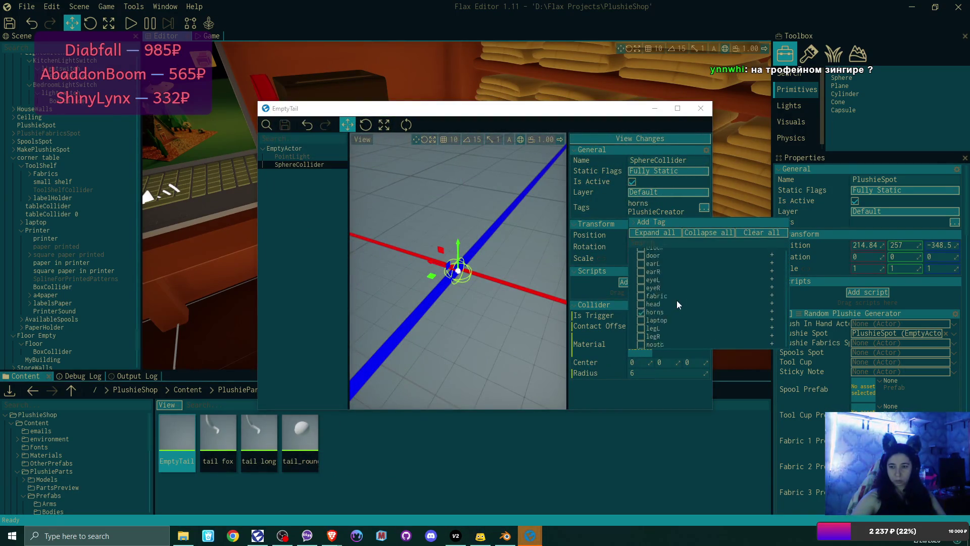
click(647, 290)
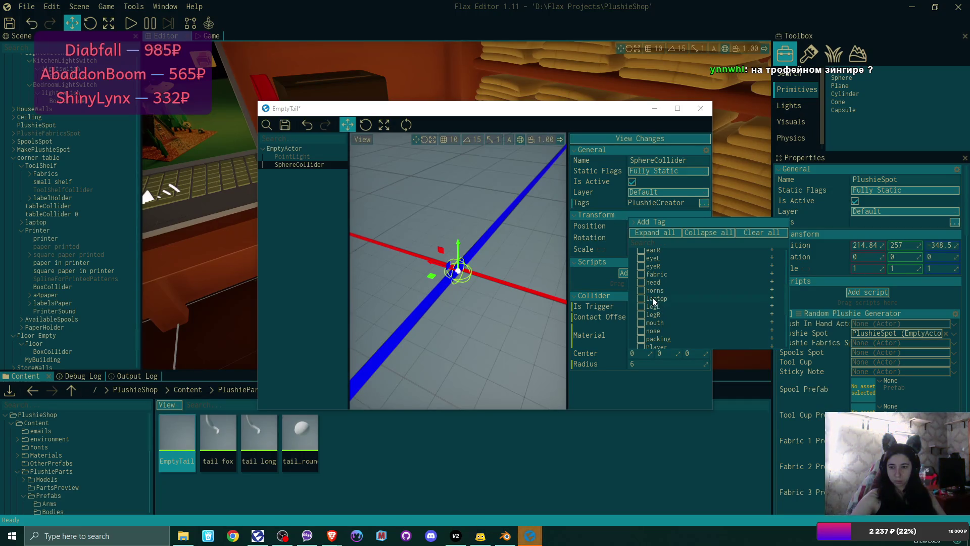
scroll(642, 317, down, 5)
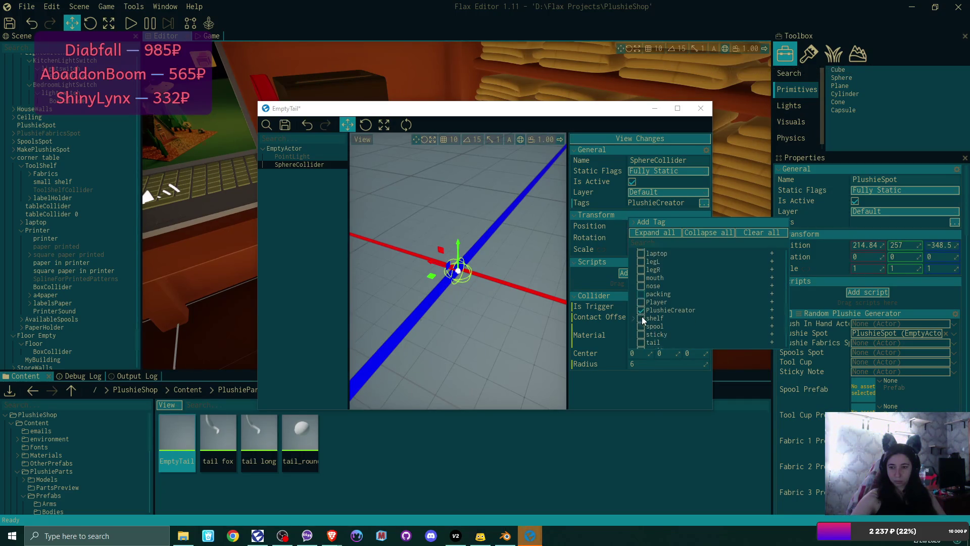
click(642, 319)
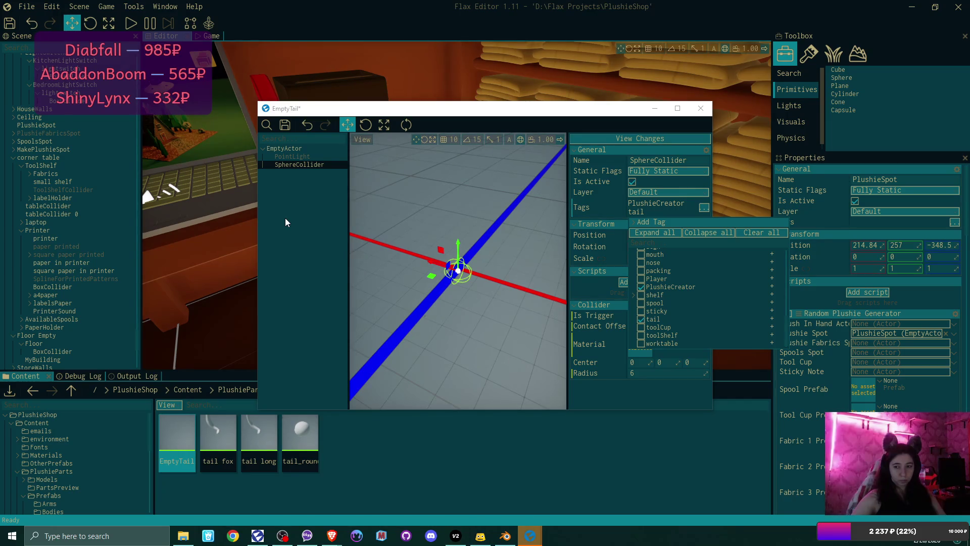
click(286, 219)
click(282, 130)
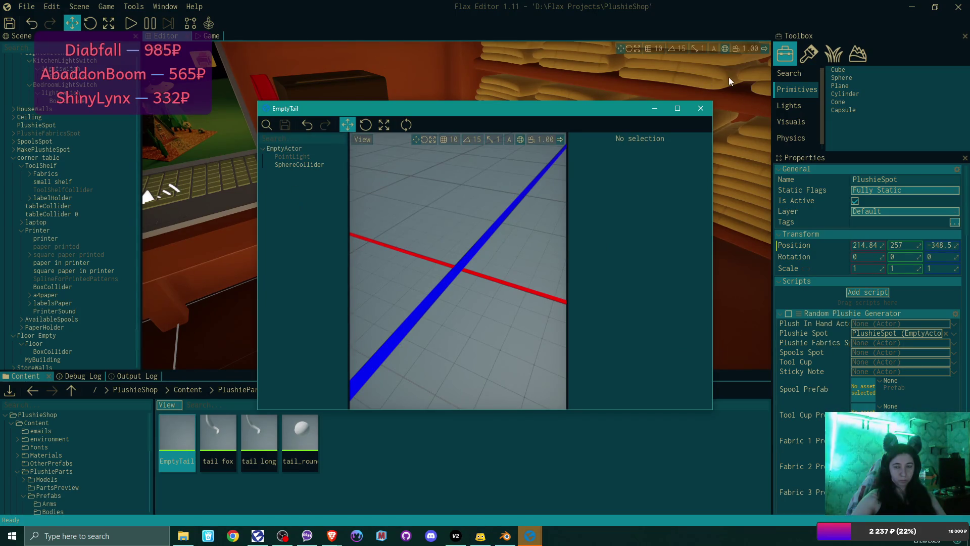
Confirm the collider's saved tags, close the EmptyTail prefab and return to Visual Studio Code
click(291, 156)
click(303, 164)
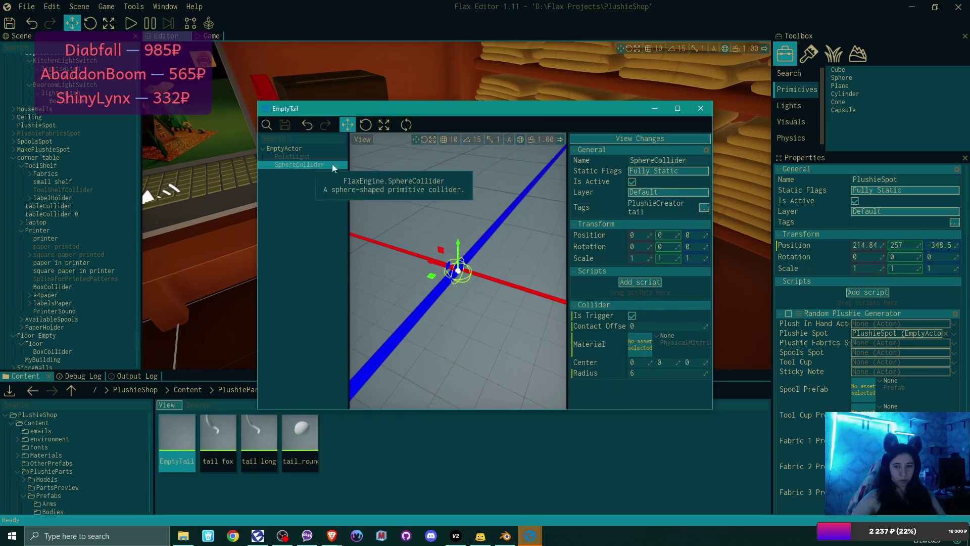
click(701, 108)
click(529, 536)
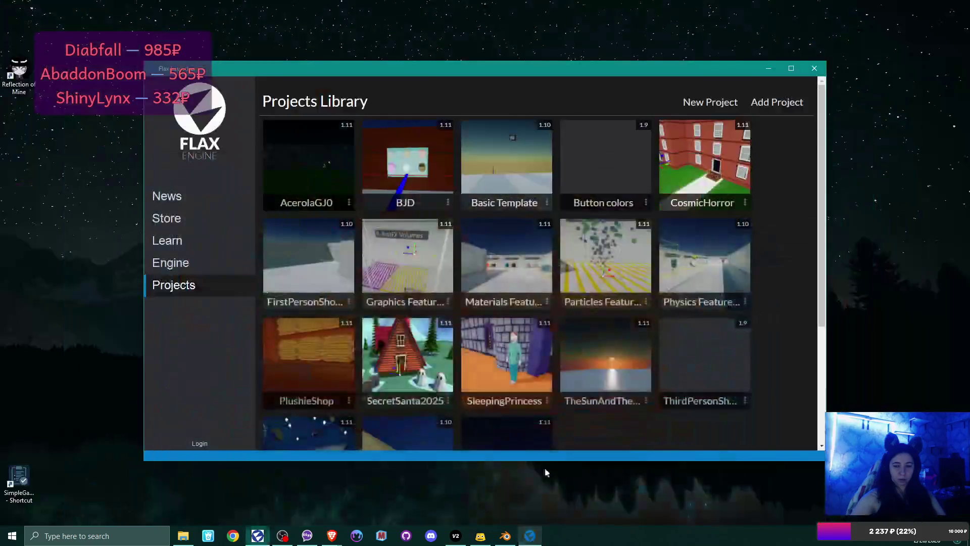
click(530, 535)
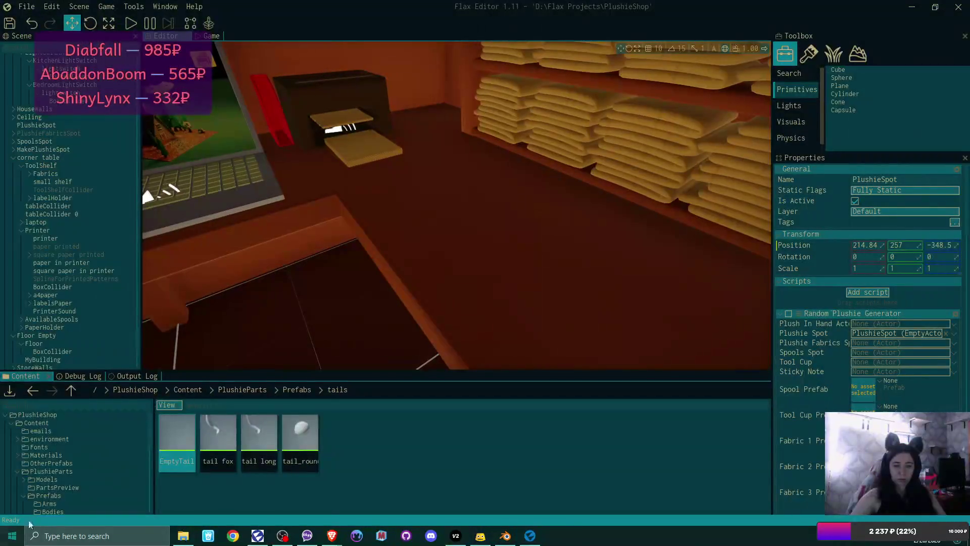
click(12, 536)
click(241, 371)
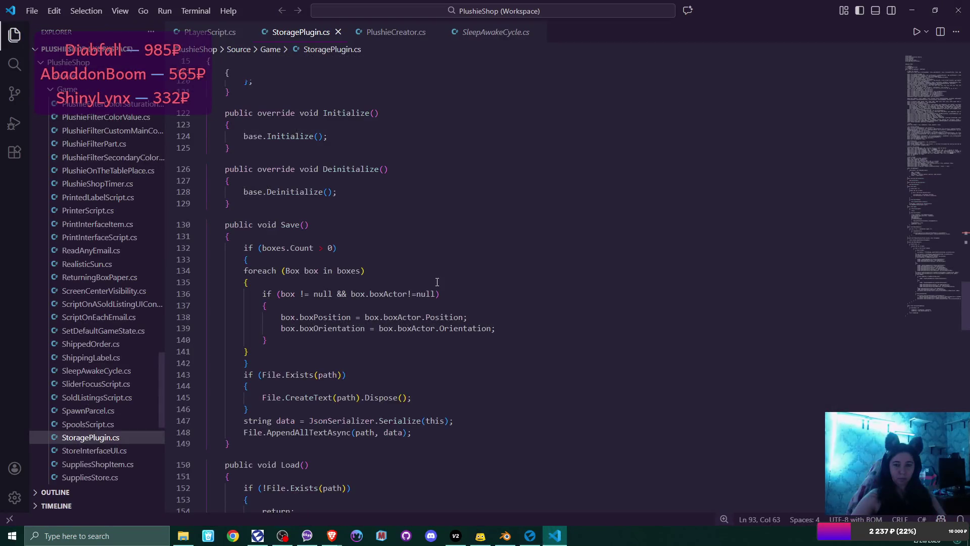
Bring up the PlushieCreator.cs code in Visual Studio Code
scroll(438, 282, up, 12)
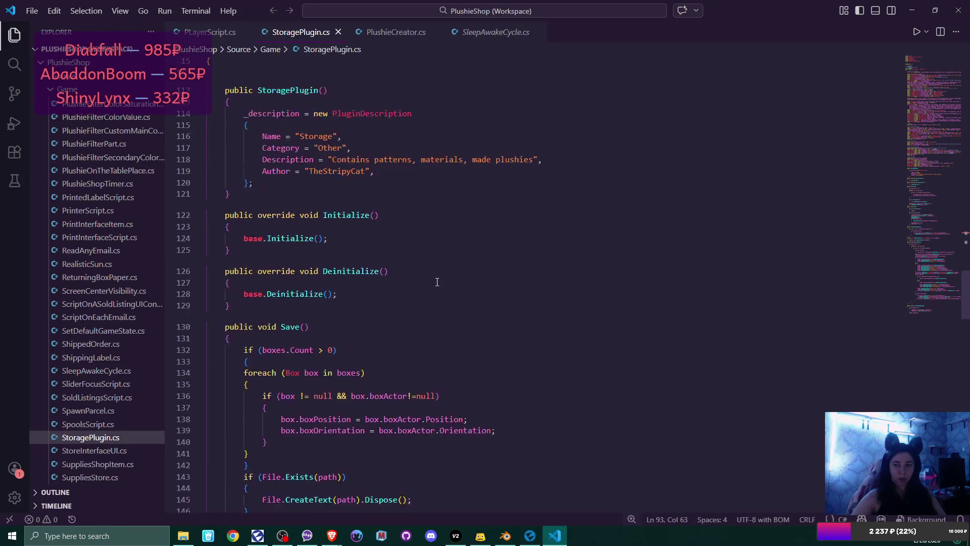
scroll(439, 283, up, 3)
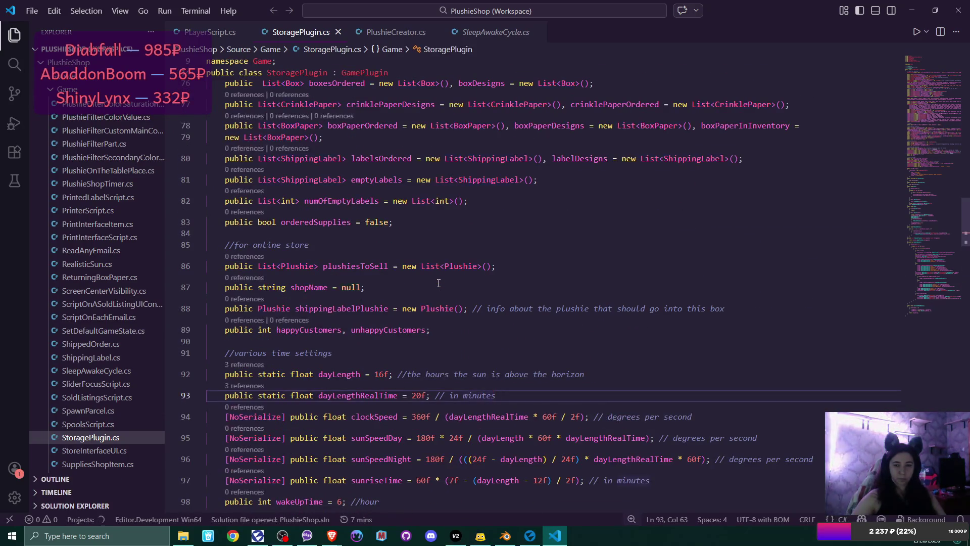
scroll(438, 283, up, 8)
scroll(439, 283, up, 3)
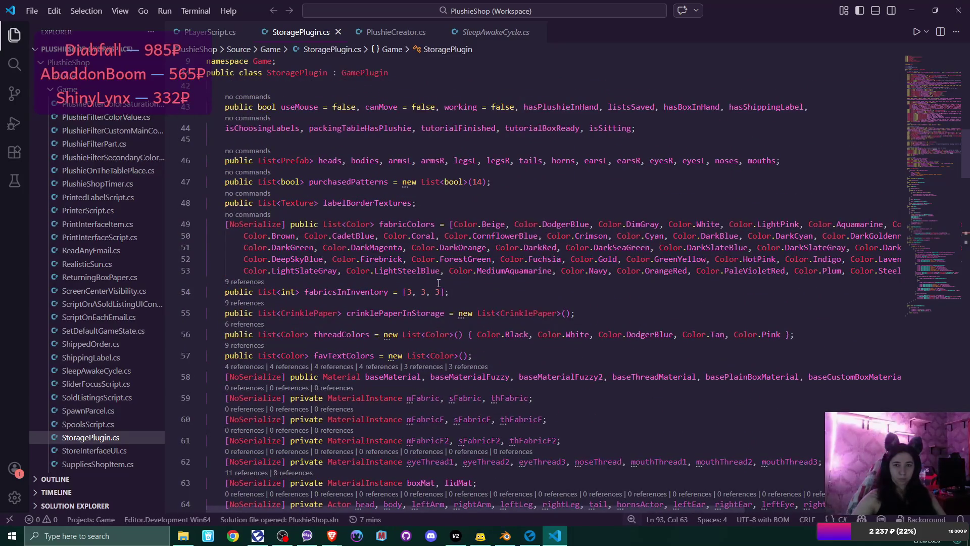
click(396, 32)
scroll(493, 270, down, 3)
scroll(493, 270, down, 5)
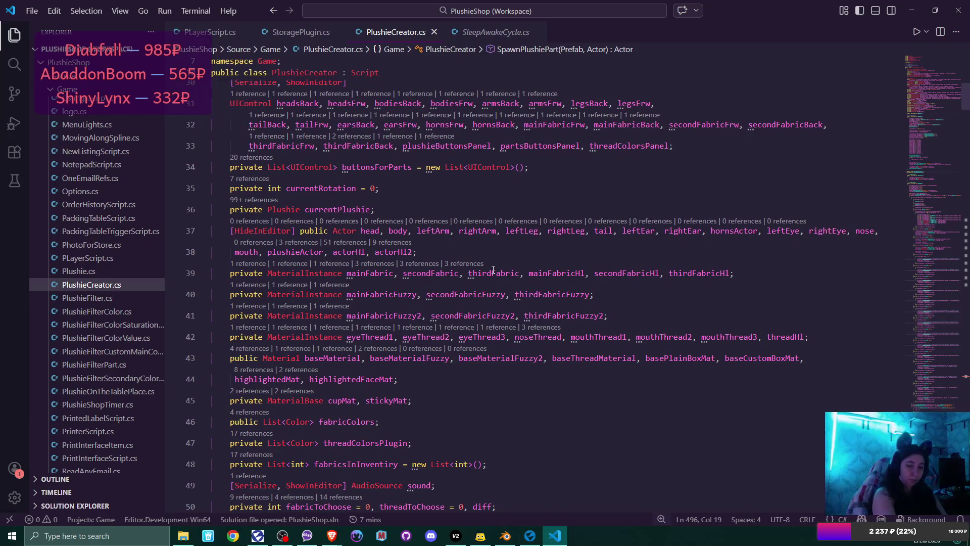
Run 'Background: Install' and 'Synthwave '84: Enable Neon Dreams', then reload the editor
key(ctrl+shift+p)
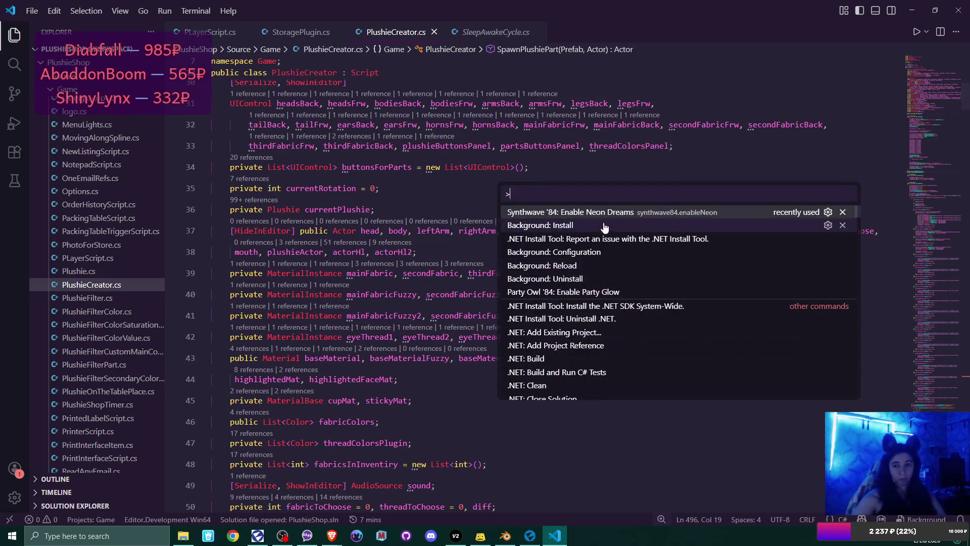
click(601, 226)
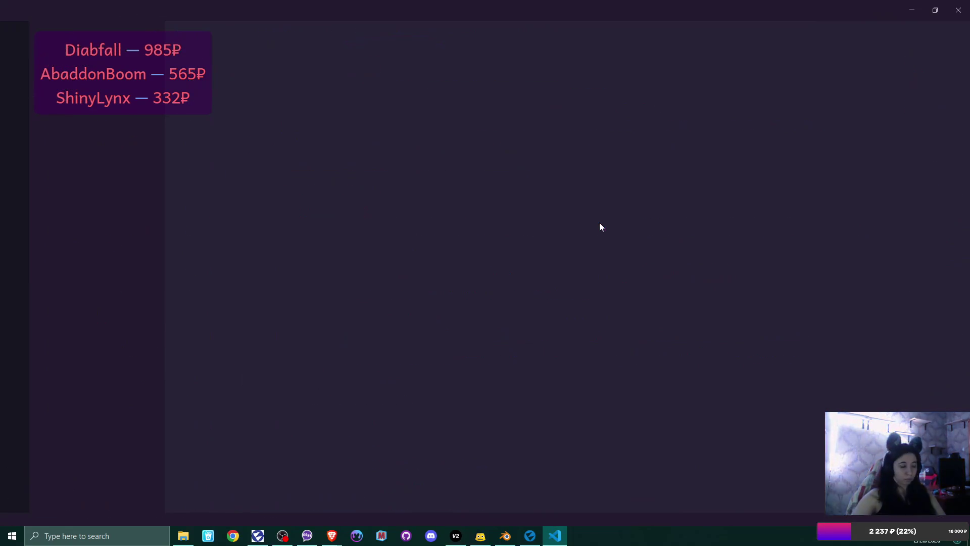
key(ctrl+shift+p)
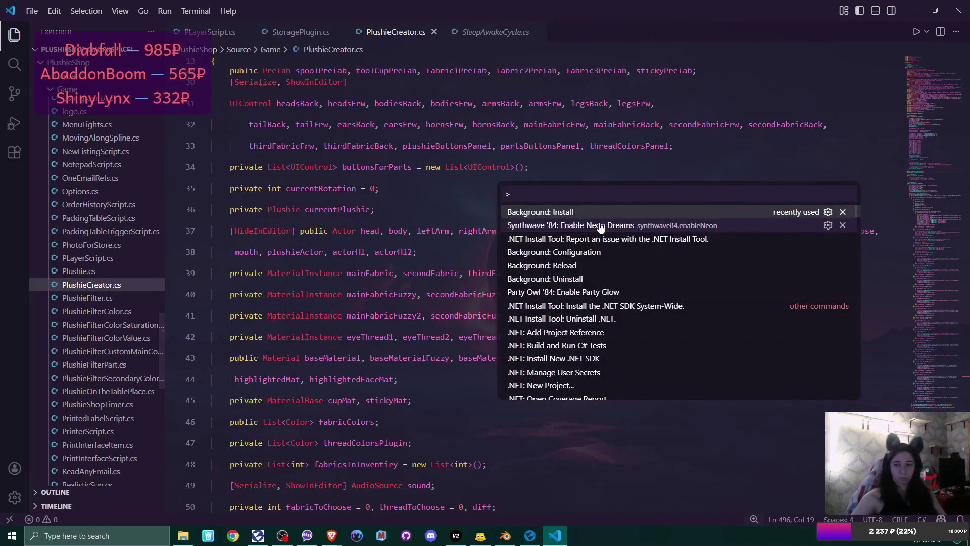
click(601, 225)
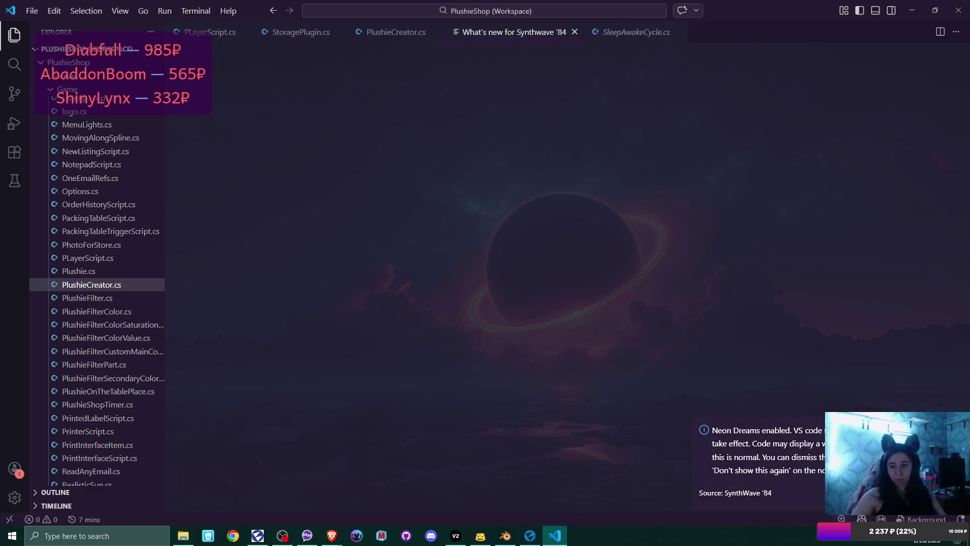
click(934, 492)
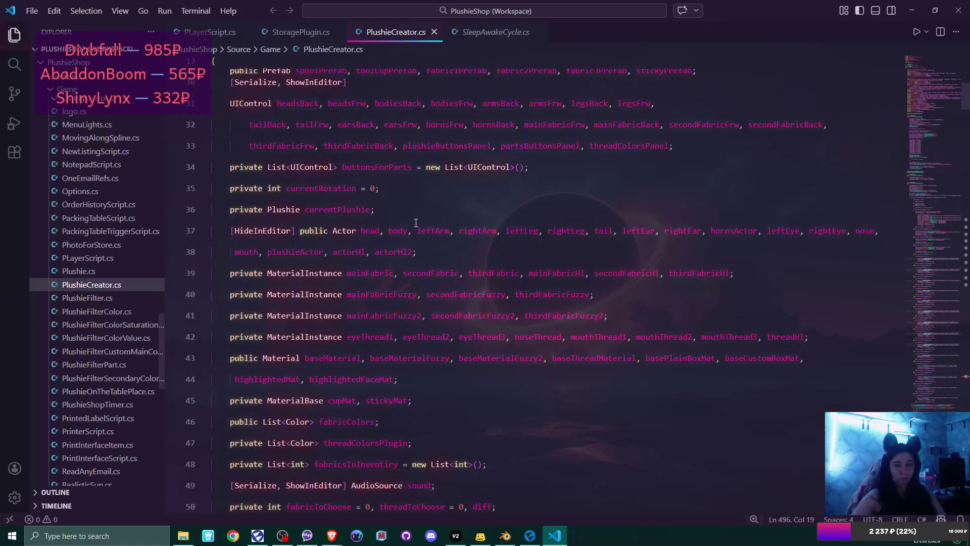
Review PlushieCreator.cs's "tail" hover branch, then return to Flax Editor
scroll(416, 223, down, 6)
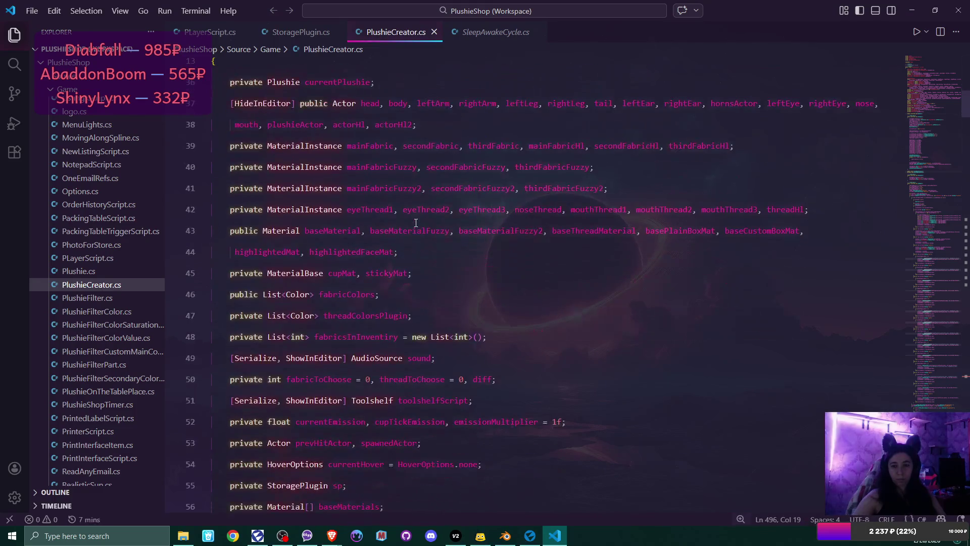
scroll(416, 223, down, 15)
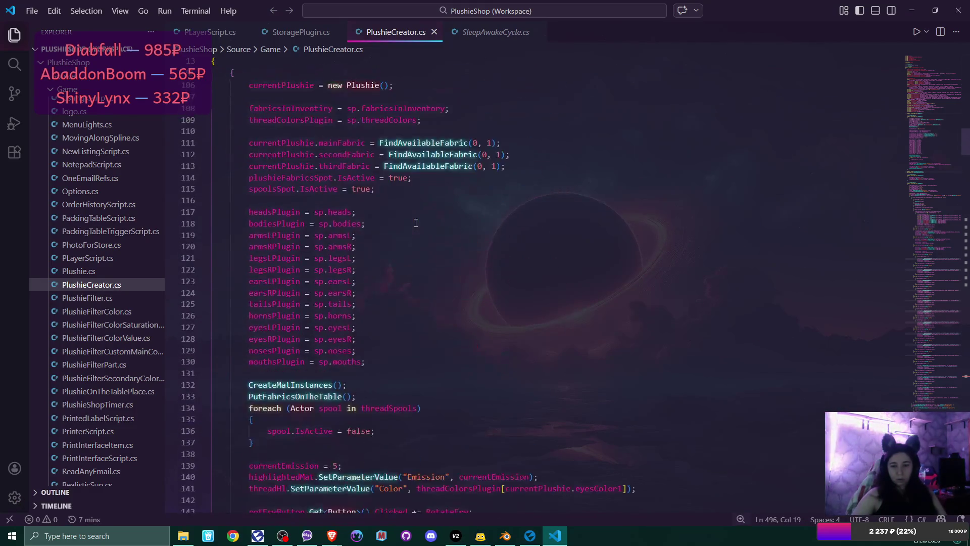
scroll(416, 223, down, 13)
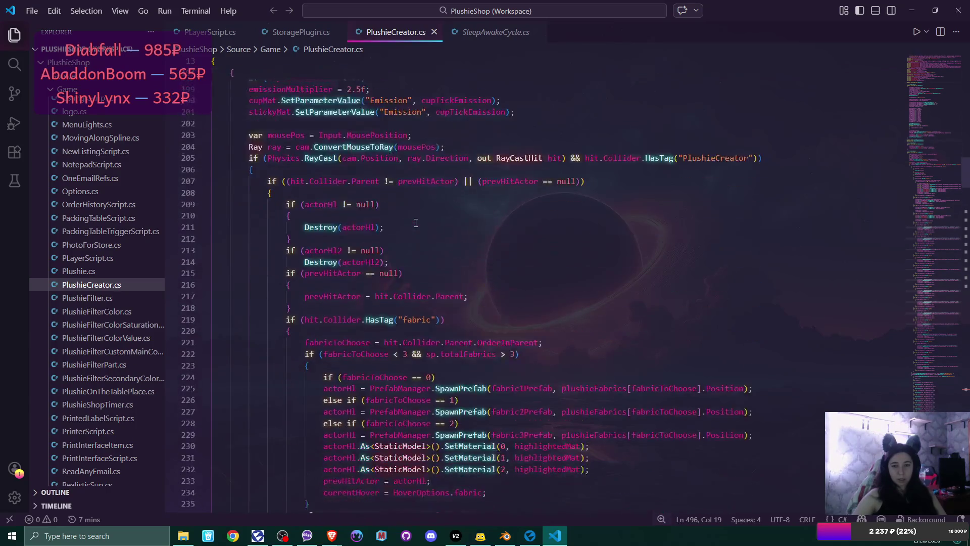
scroll(415, 223, down, 6)
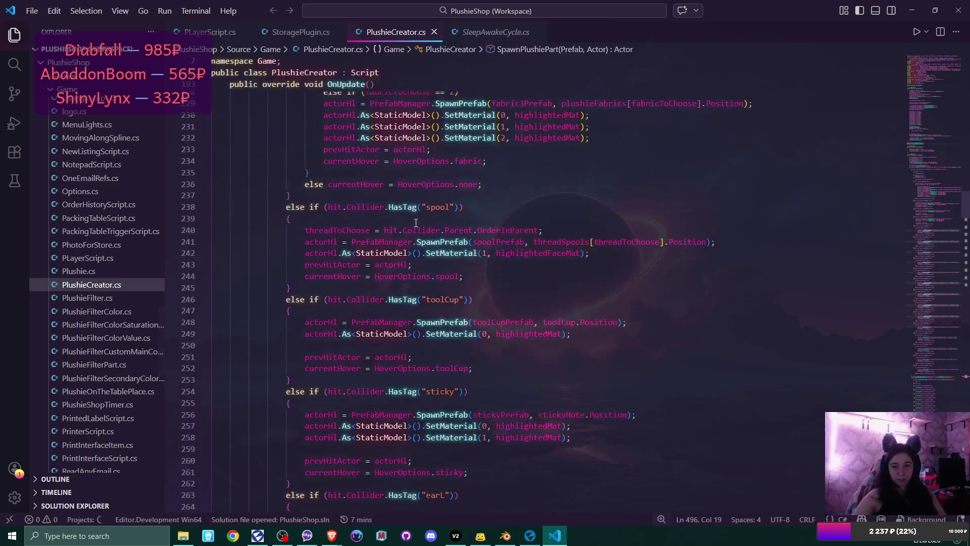
scroll(634, 258, down, 5)
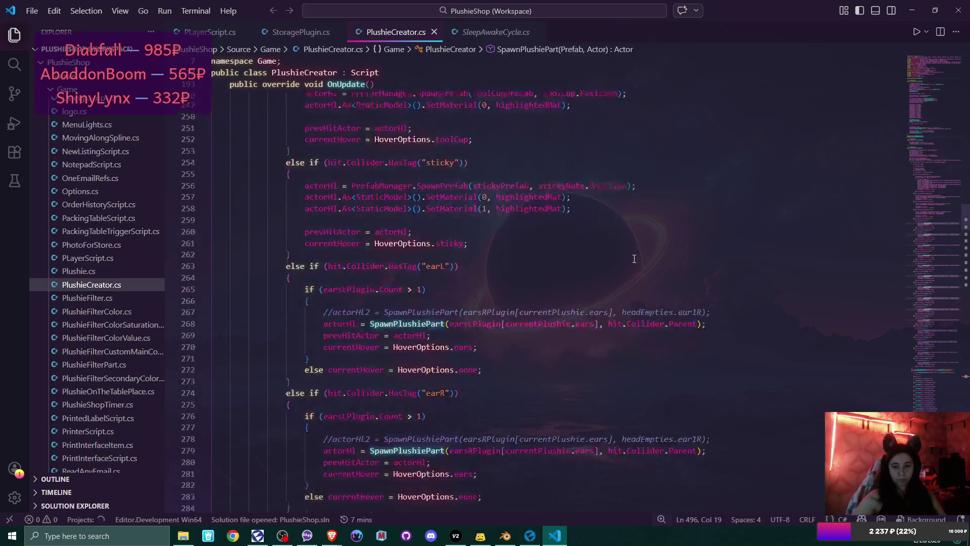
scroll(634, 258, down, 4)
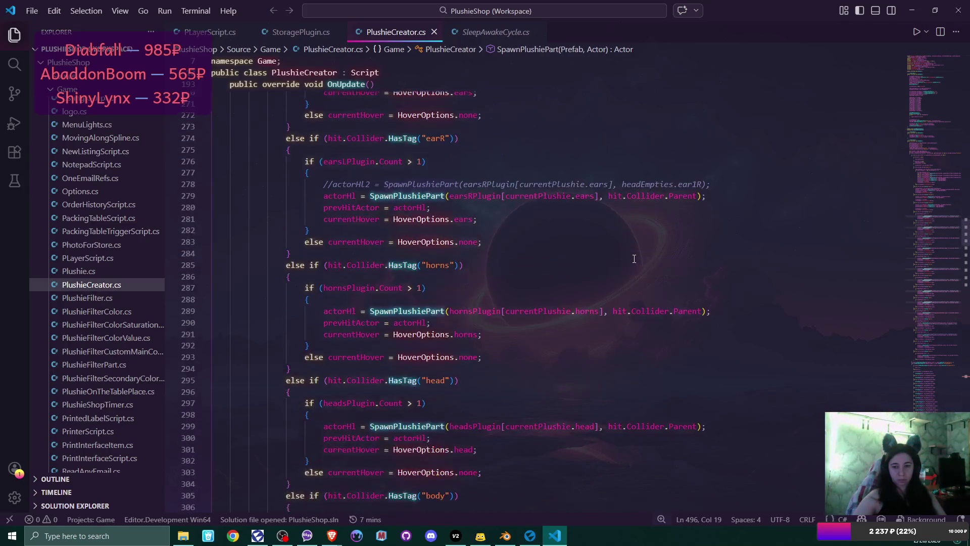
scroll(634, 259, down, 7)
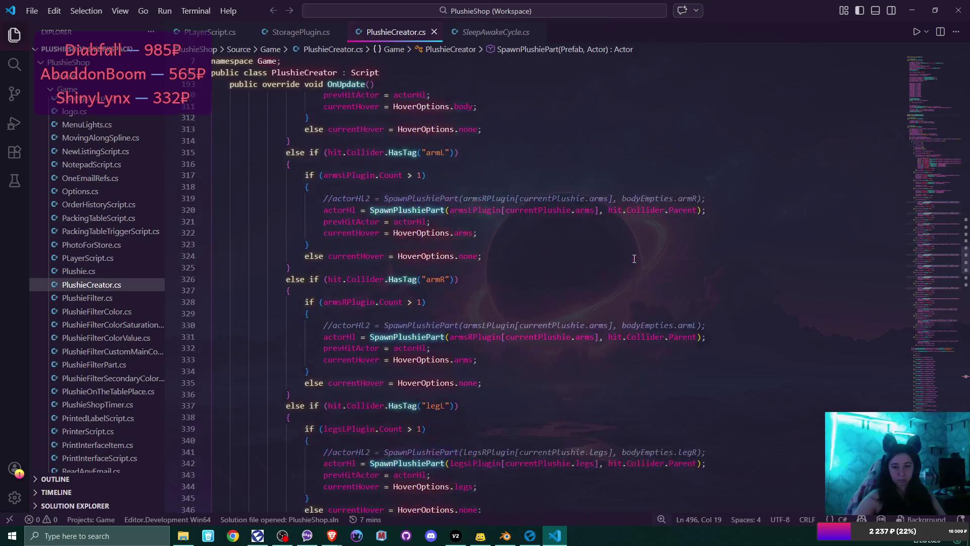
scroll(634, 258, down, 5)
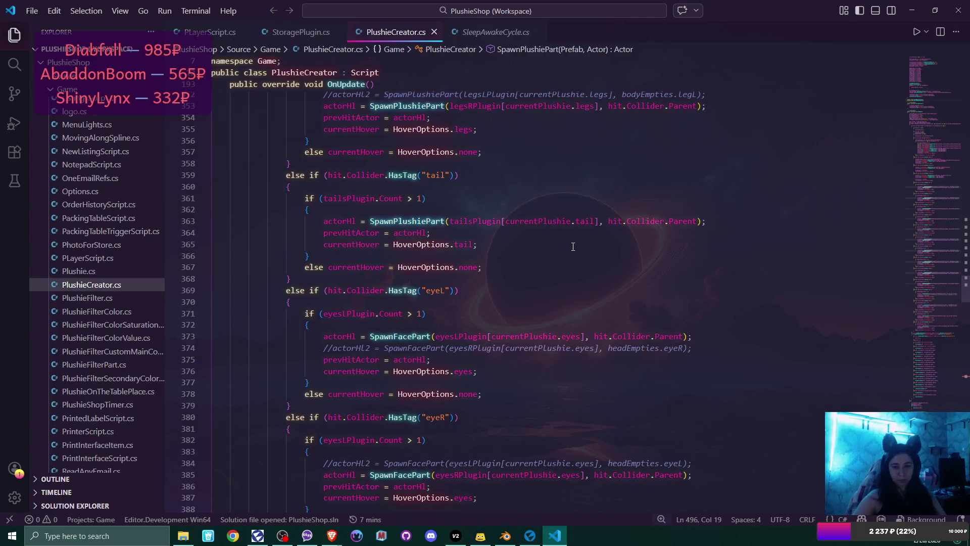
scroll(573, 246, down, 5)
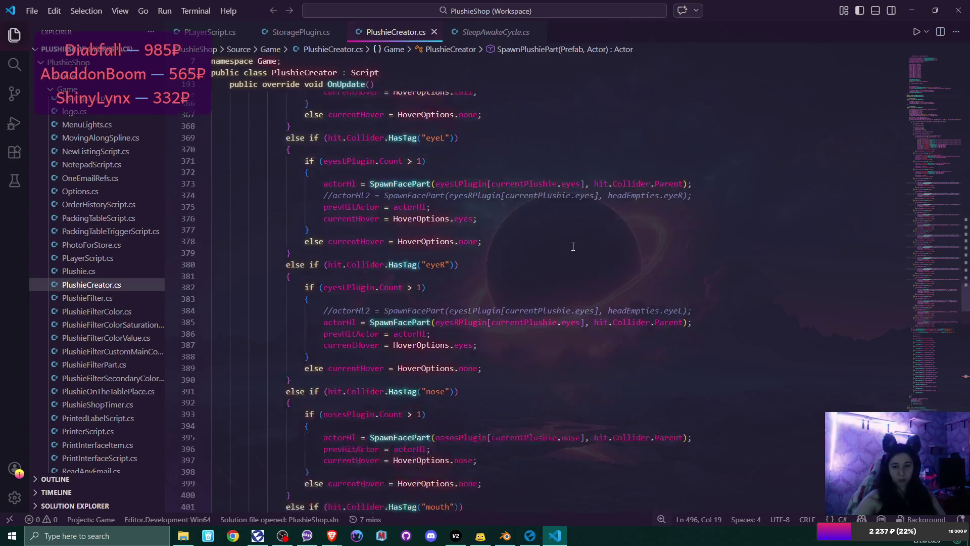
scroll(573, 246, down, 5)
scroll(573, 246, up, 7)
scroll(573, 246, up, 7)
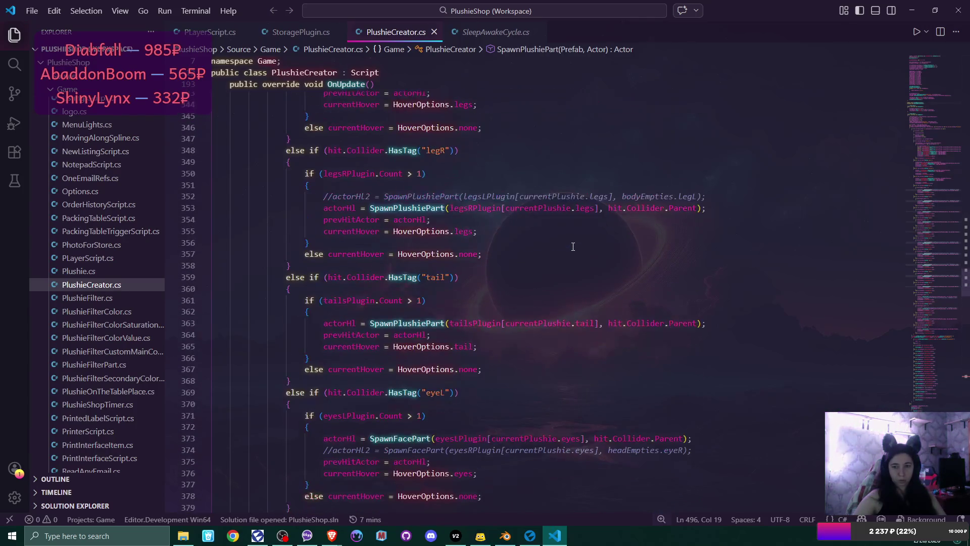
scroll(572, 246, up, 17)
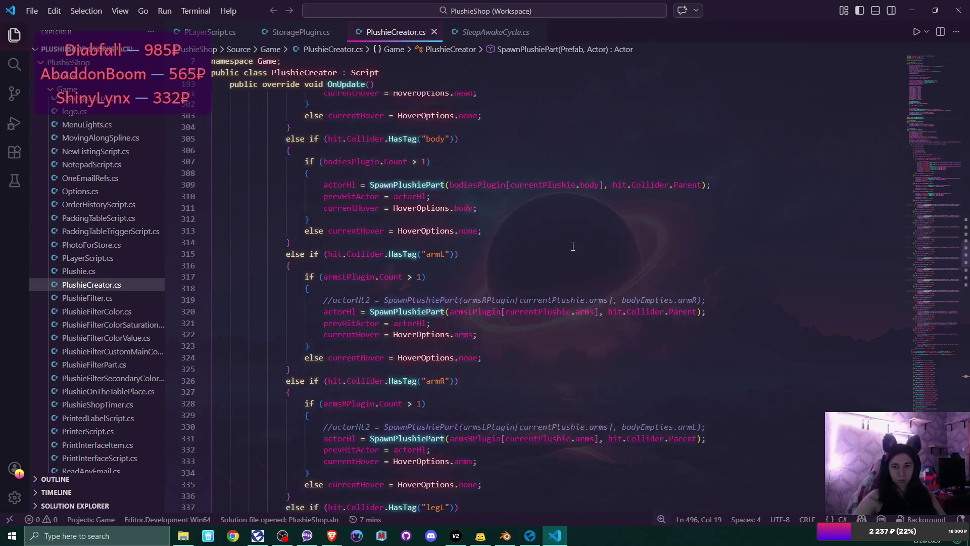
scroll(573, 246, up, 7)
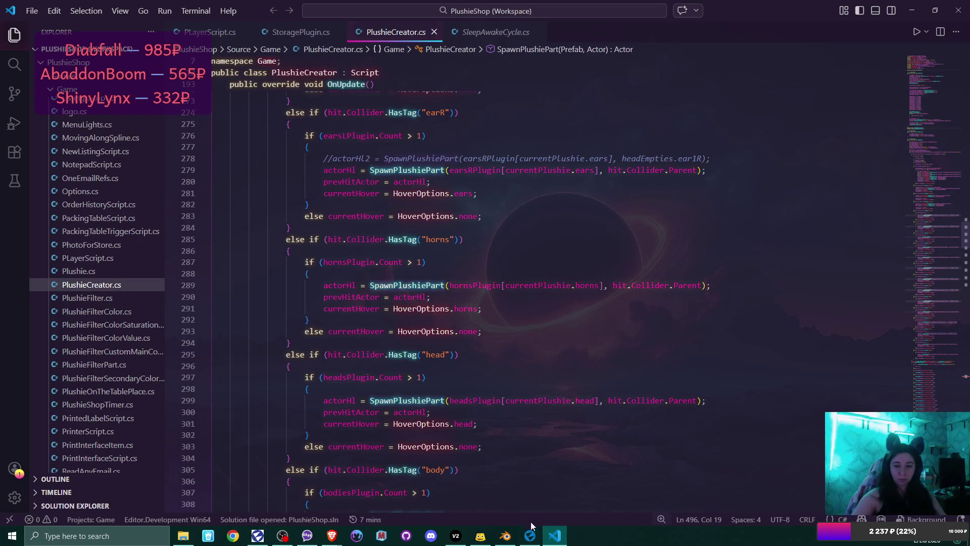
click(534, 540)
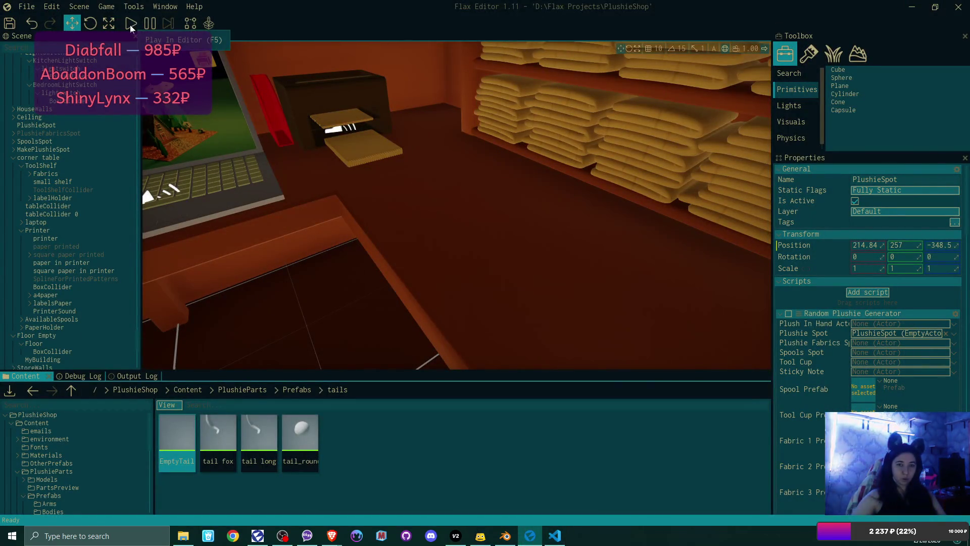
Recompile the game scripts and start a new play-test game, overwriting the existing save
click(30, 7)
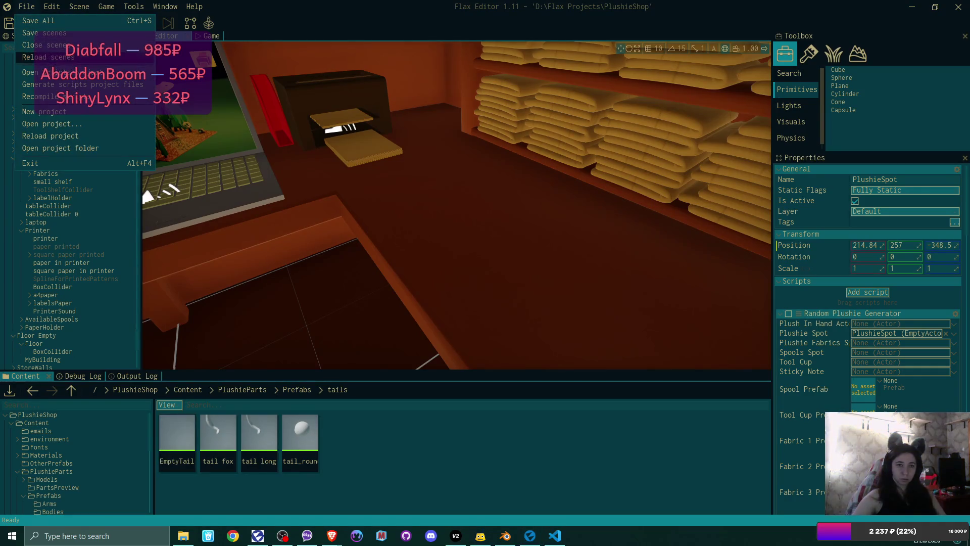
click(36, 96)
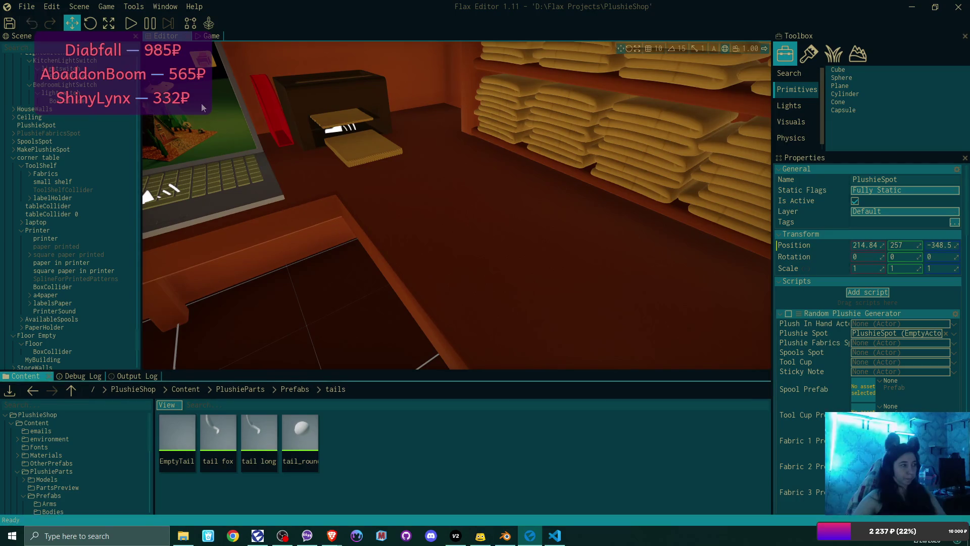
click(131, 23)
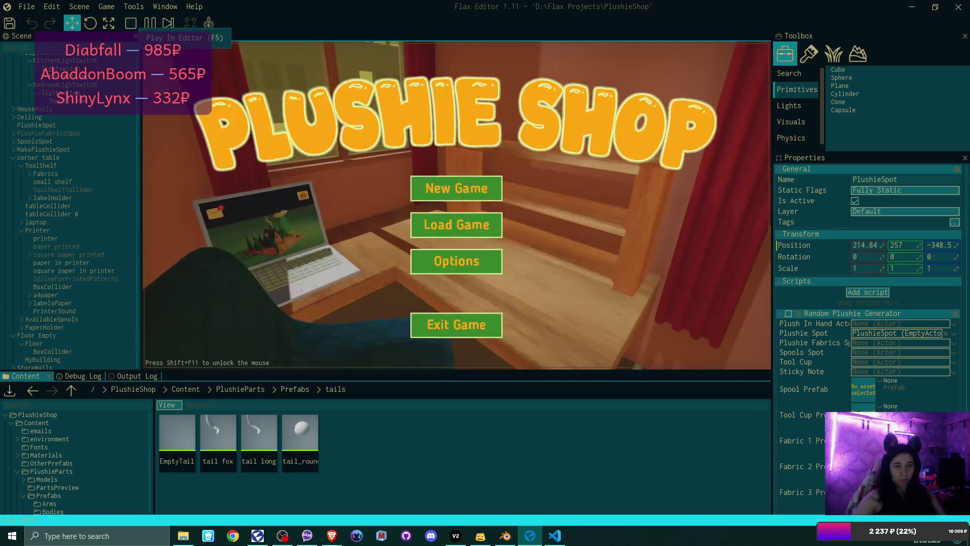
click(449, 182)
click(455, 187)
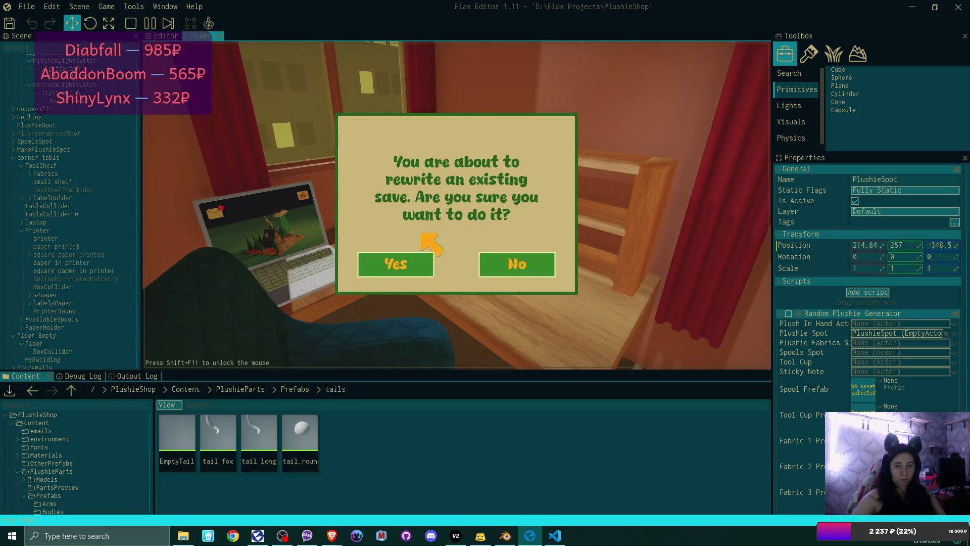
click(399, 262)
Walk to the laptop and accept the offer in the Bmail inbox e-mail
key(w)
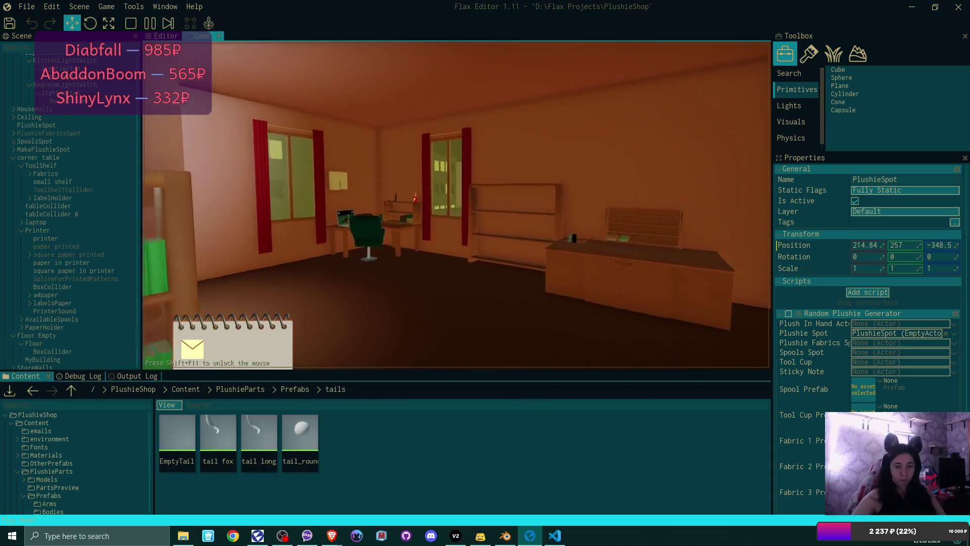
click(456, 204)
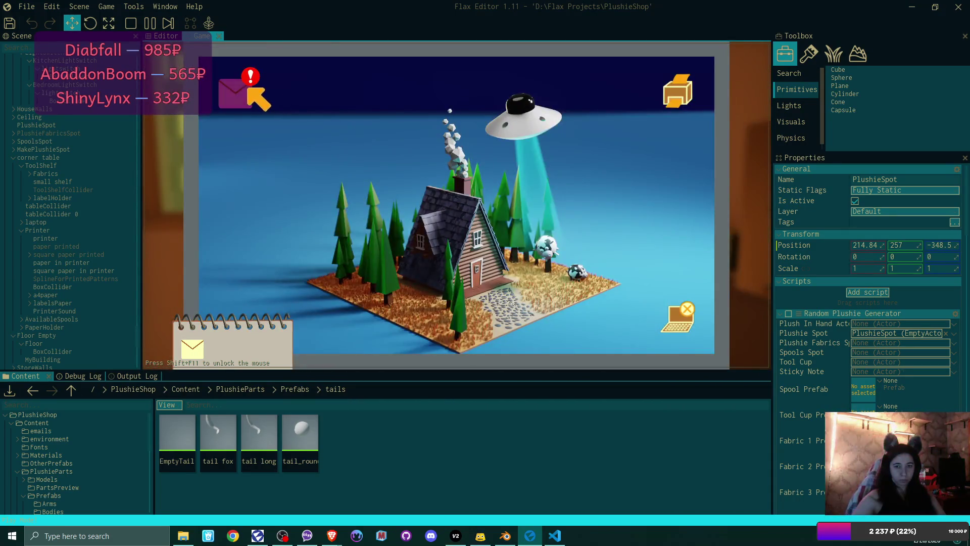
click(235, 93)
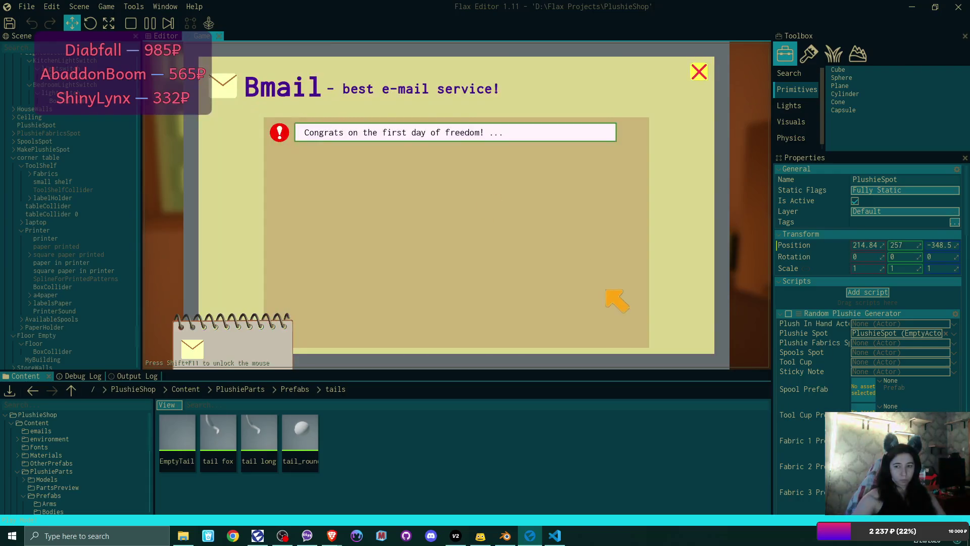
click(451, 132)
click(677, 311)
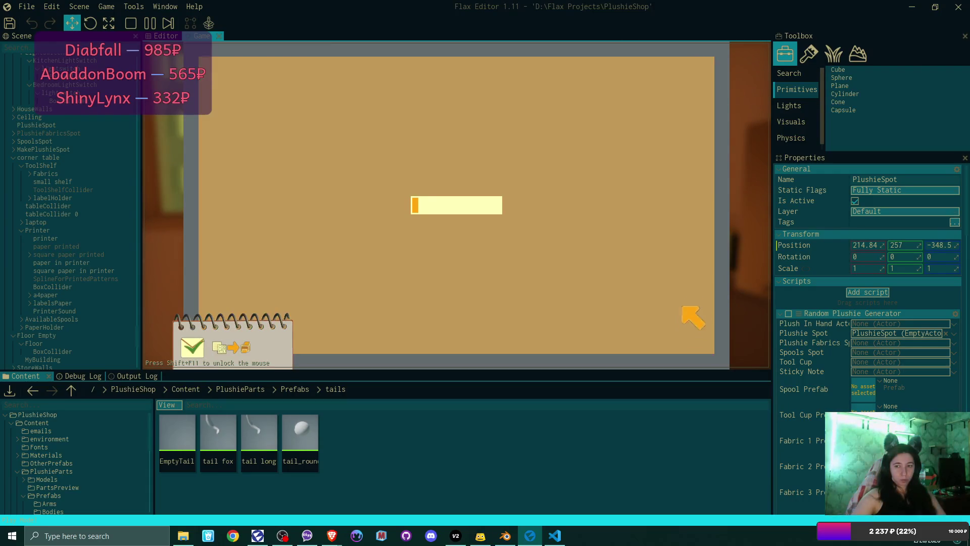
click(704, 73)
click(704, 74)
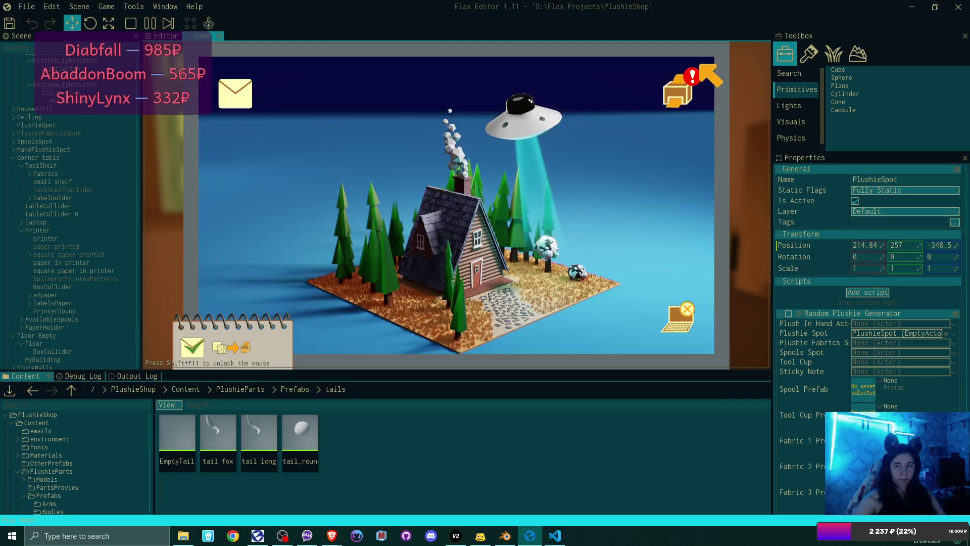
Print the bear from the plushie catalogue, then pick it up and turn it sideways
click(676, 86)
click(313, 188)
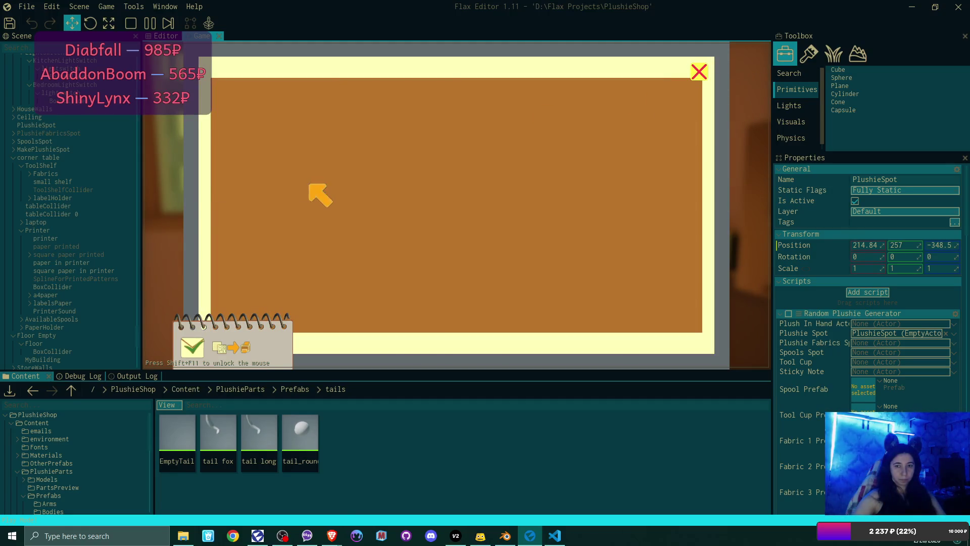
click(705, 71)
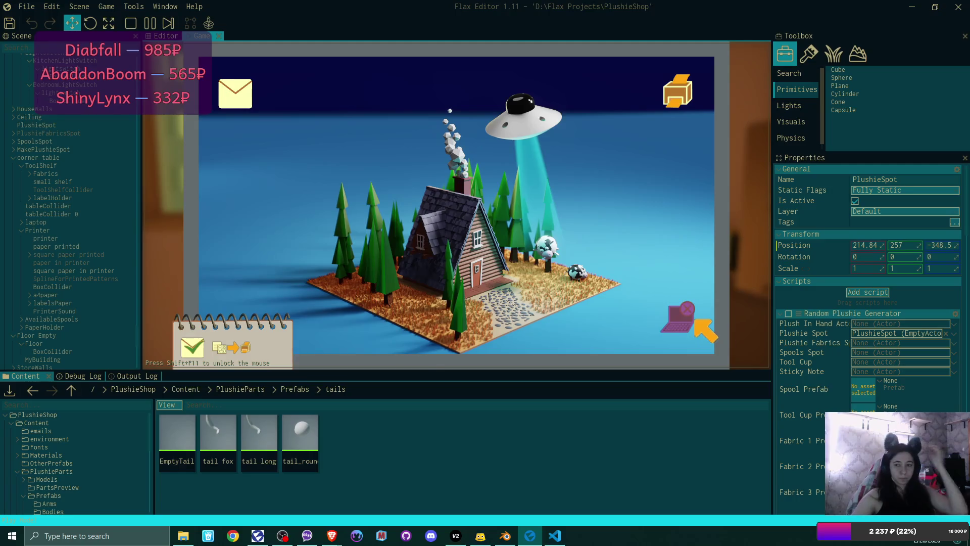
key(Escape)
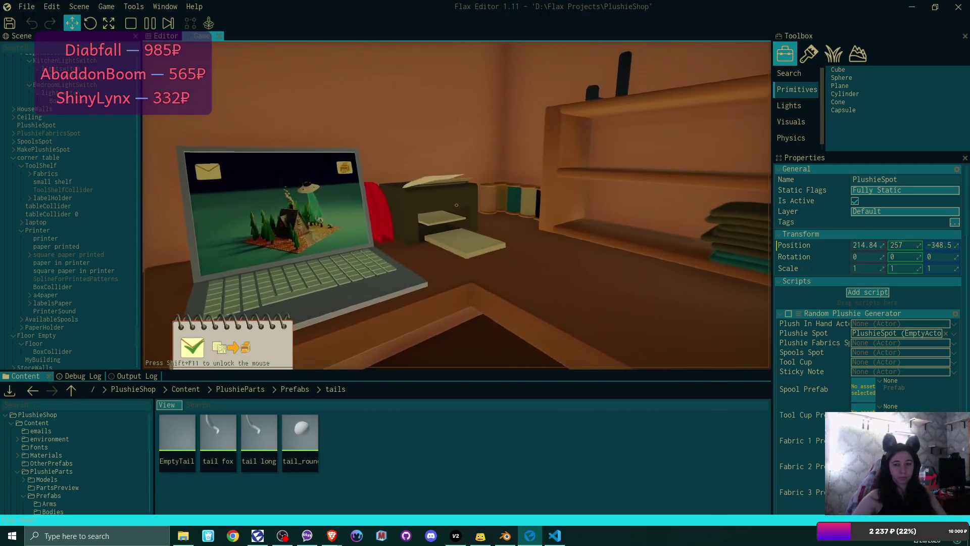
click(457, 204)
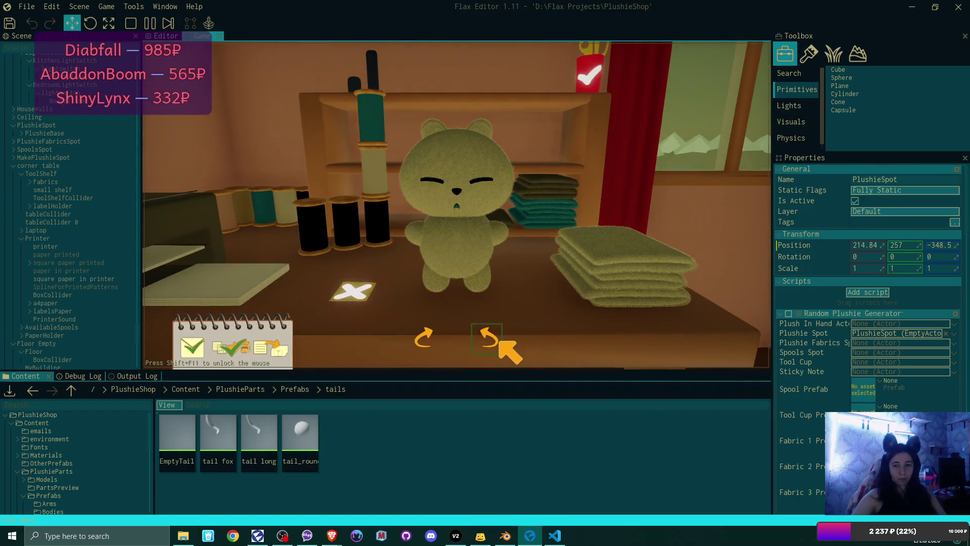
click(497, 340)
Turn the bear to its back, pause with F6, and float the game view via F11
click(500, 340)
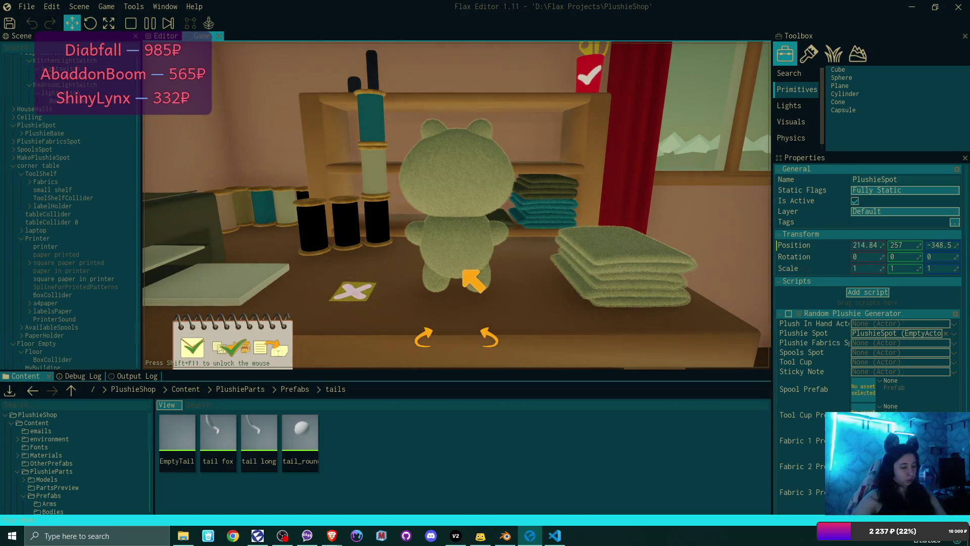
key(F6)
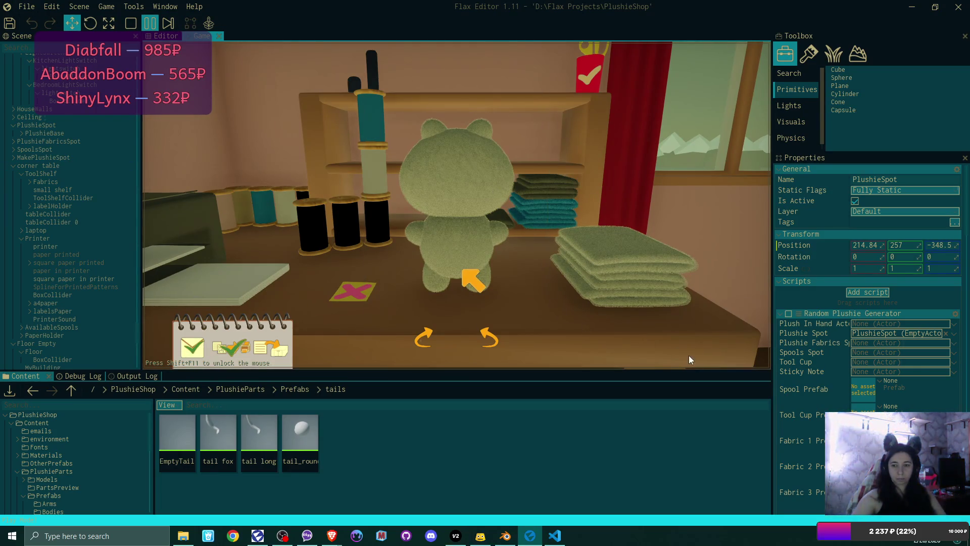
key(F11)
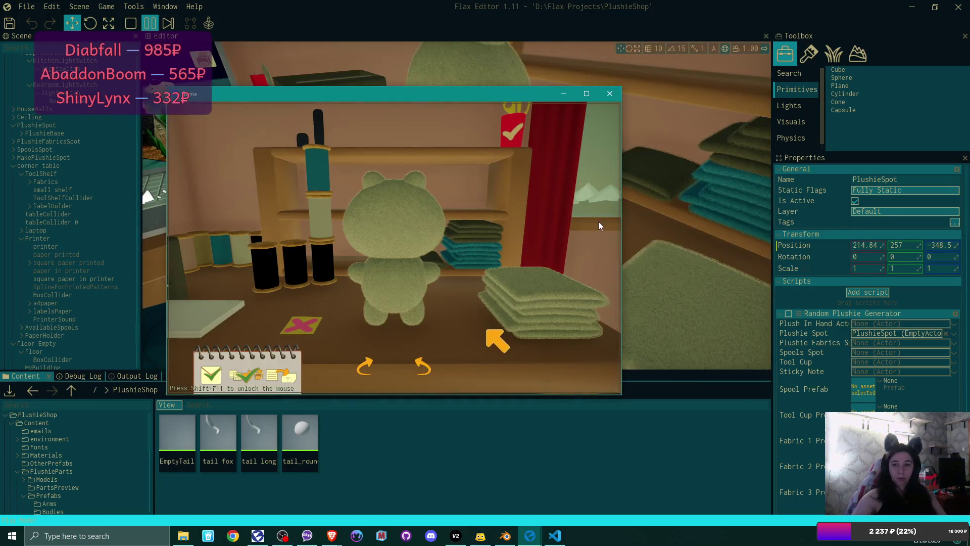
mouse_move(429, 101)
mouse_down()
mouse_move(745, 210)
mouse_move(762, 197)
mouse_move(735, 262)
mouse_move(744, 211)
mouse_up()
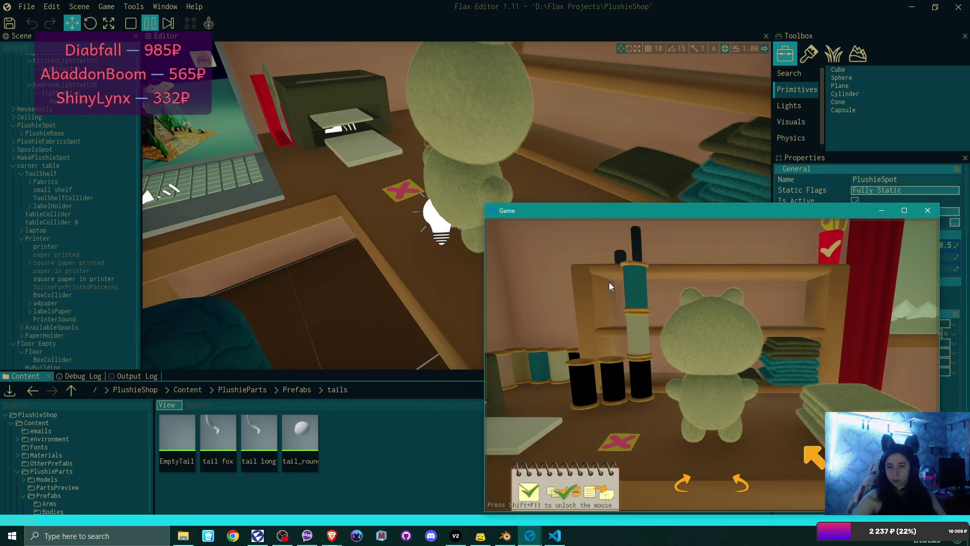
Expand body1 > tail > EmptyActor in the Scene tree, then point at the bear's back in-game
click(466, 191)
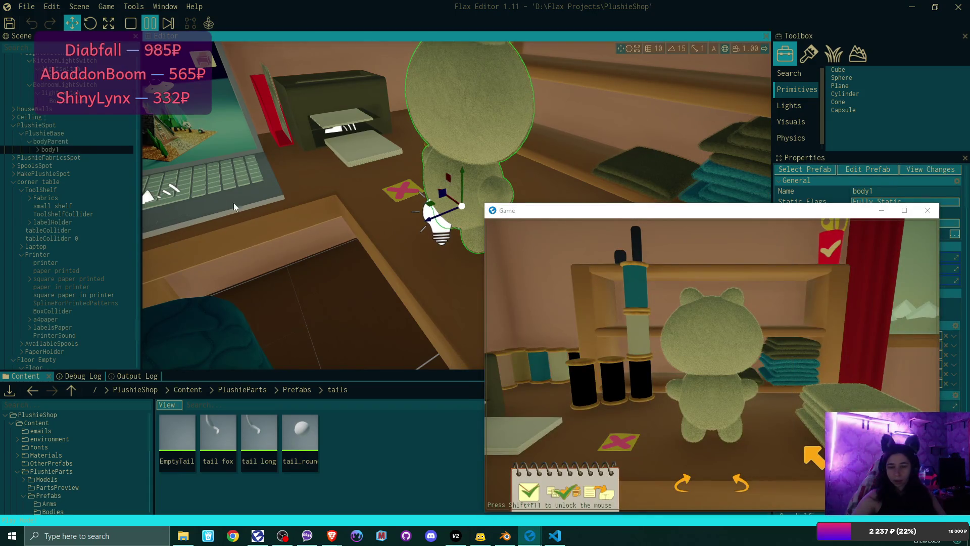
click(37, 149)
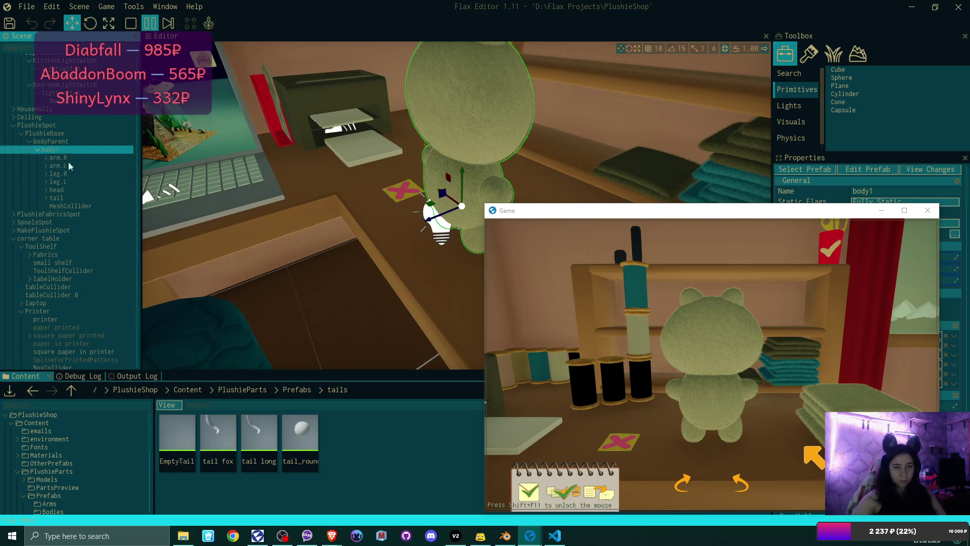
click(51, 198)
click(45, 198)
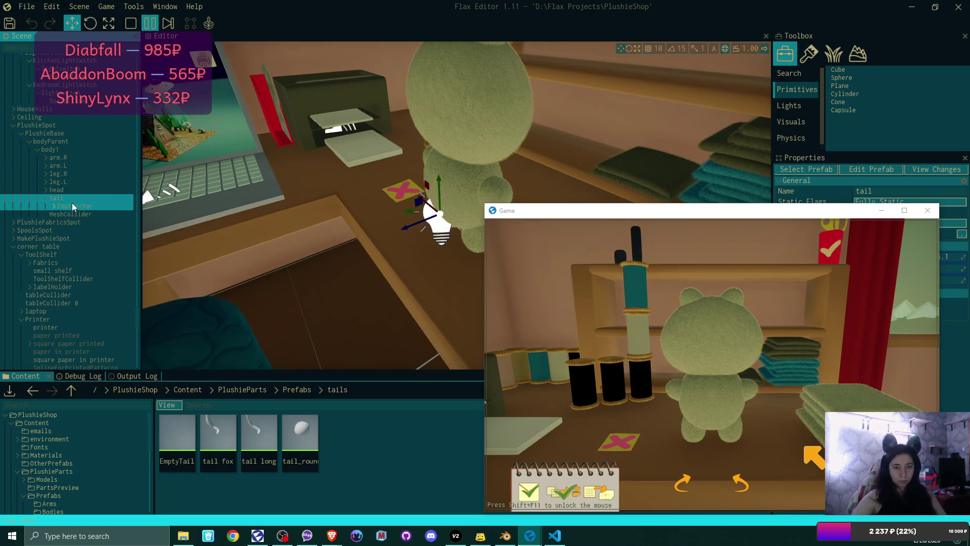
click(54, 206)
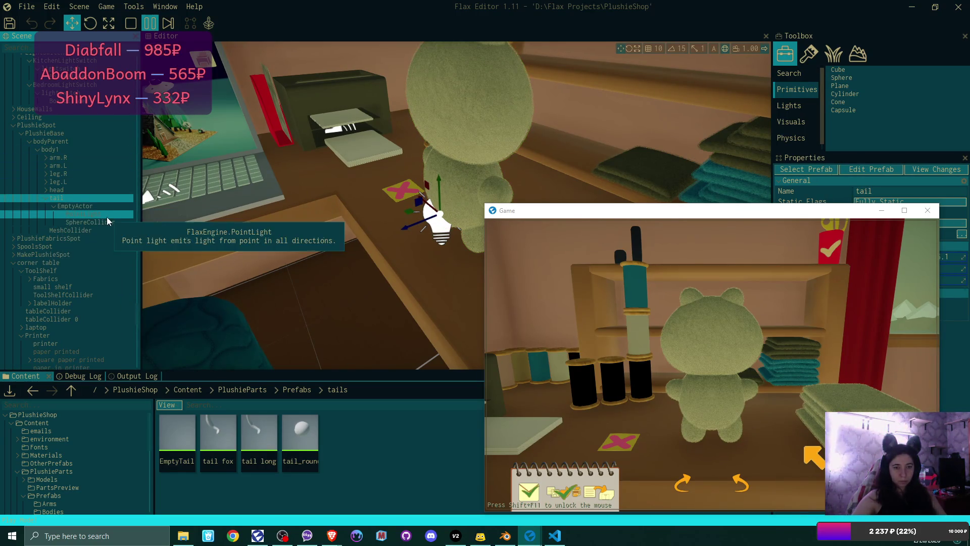
click(751, 212)
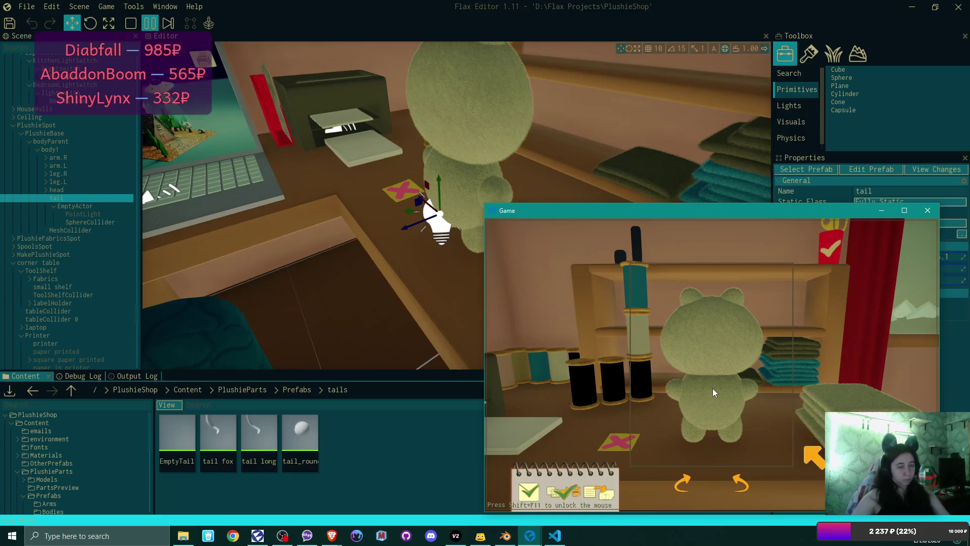
click(714, 365)
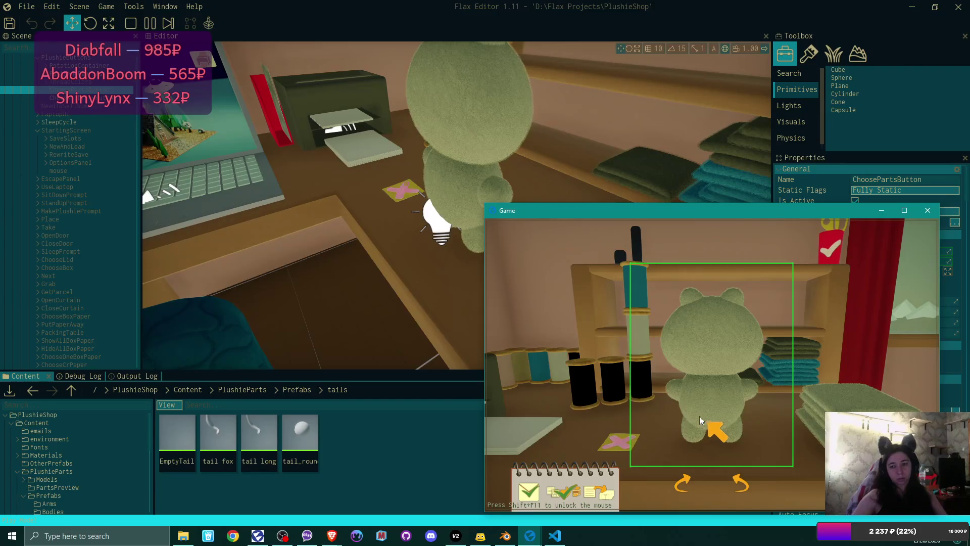
Expand Plushie Place in the Scene tree, then view the Debug Log and Output Log
scroll(85, 132, down, 2)
scroll(86, 128, down, 10)
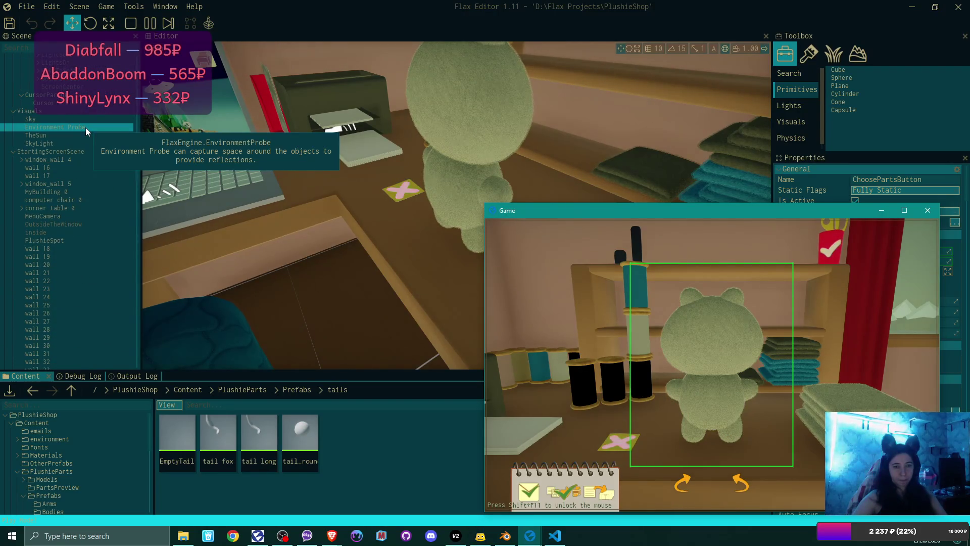
scroll(86, 127, down, 3)
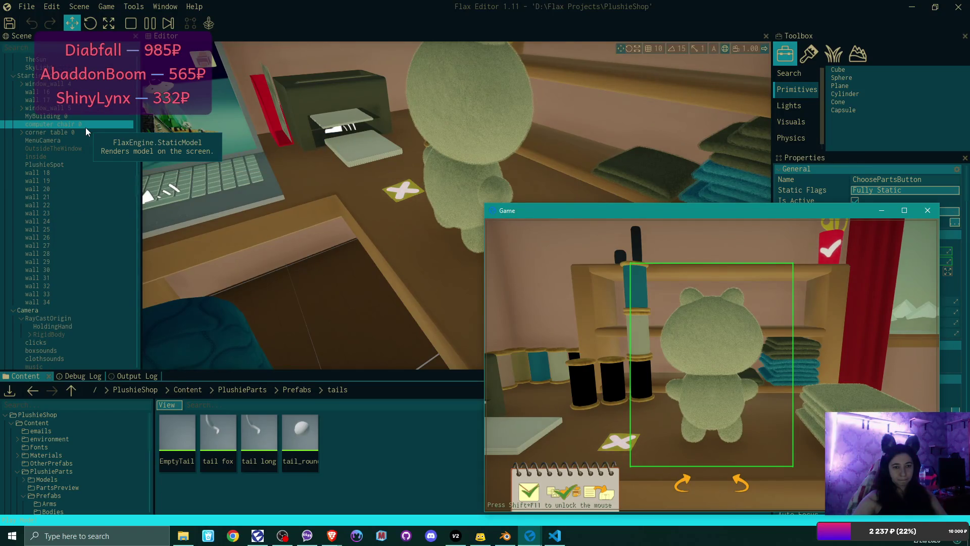
scroll(86, 128, down, 7)
scroll(86, 127, down, 4)
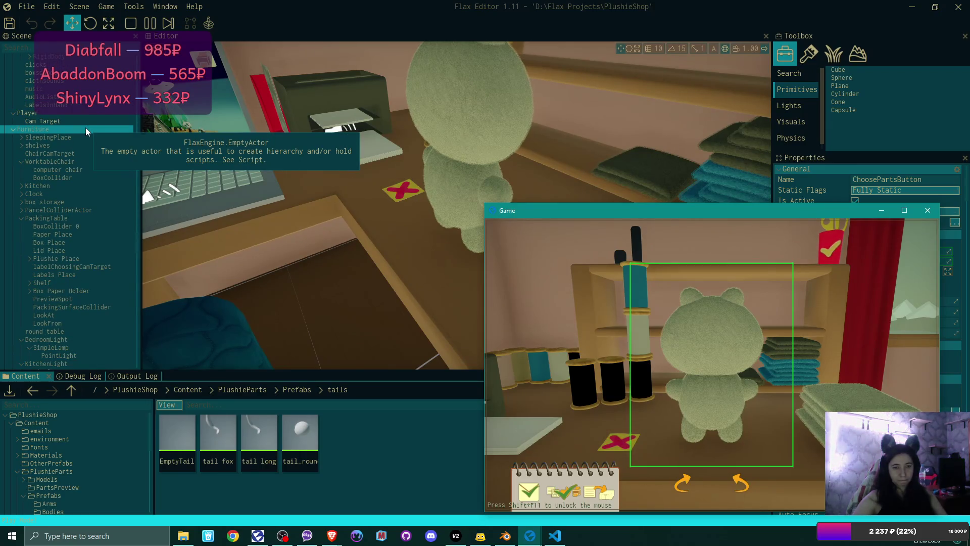
click(29, 259)
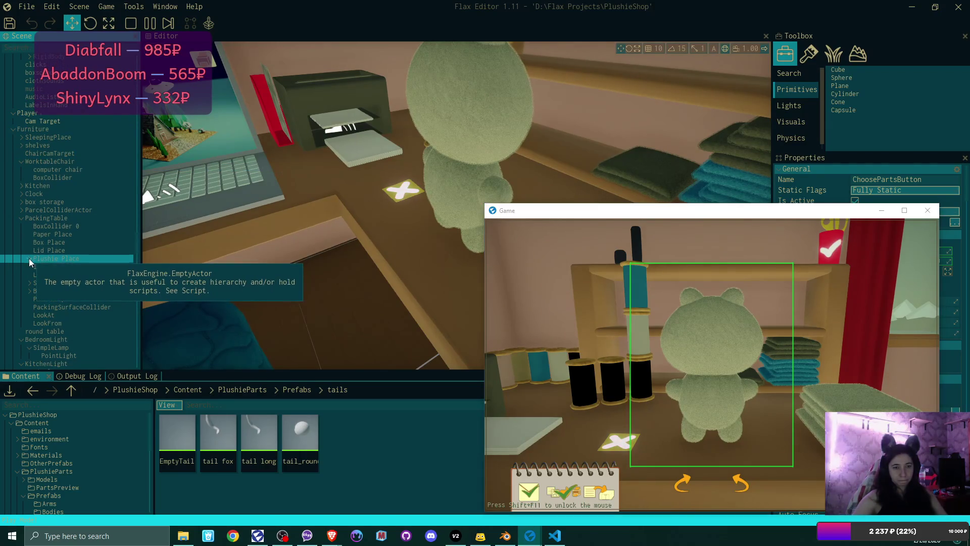
click(29, 259)
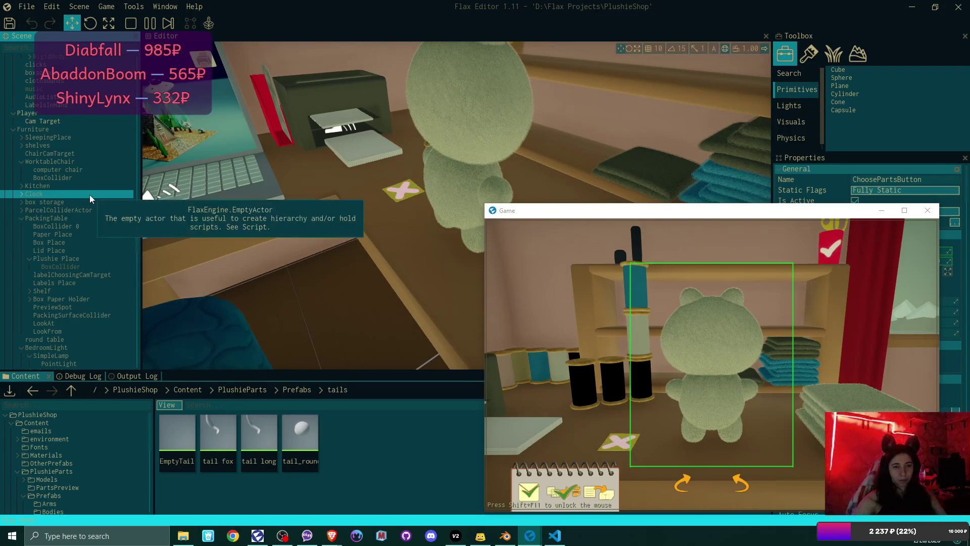
scroll(89, 195, down, 12)
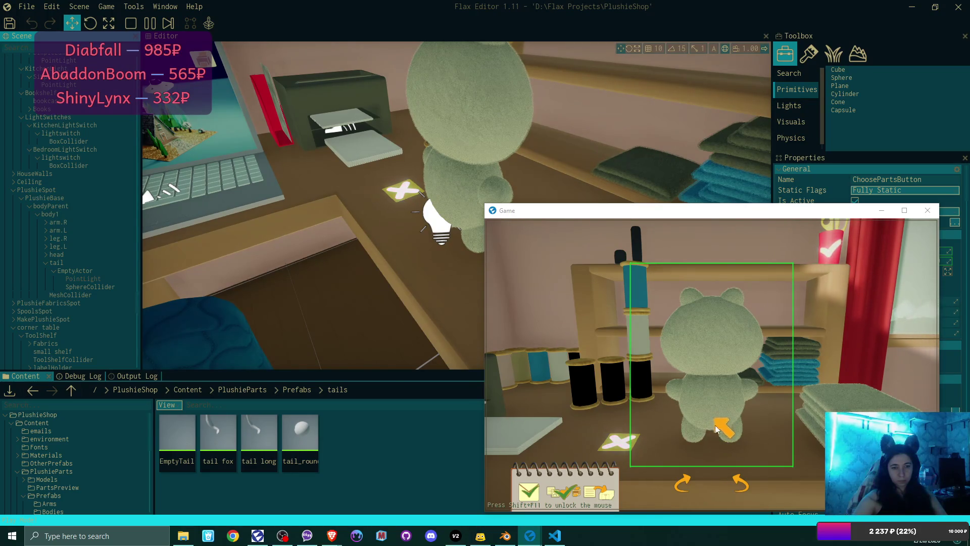
click(104, 380)
click(139, 377)
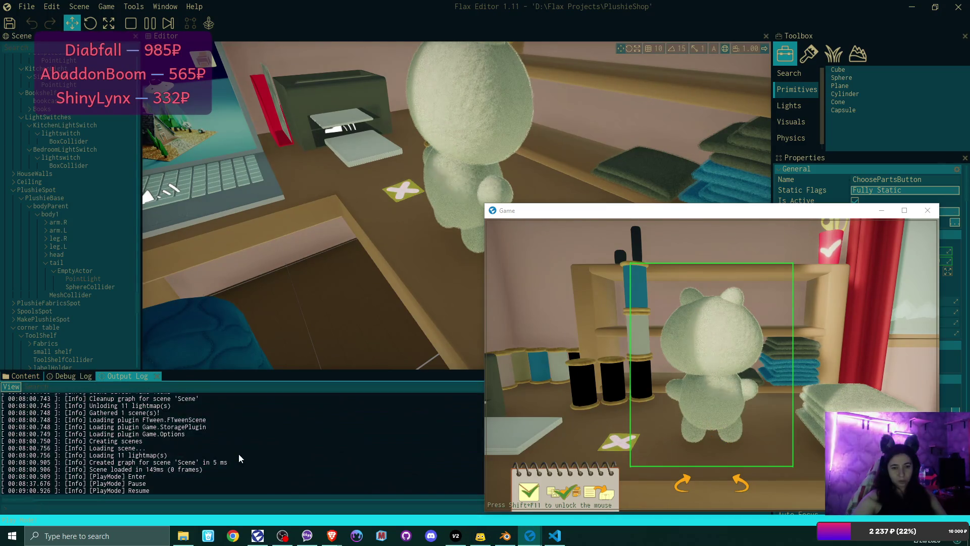
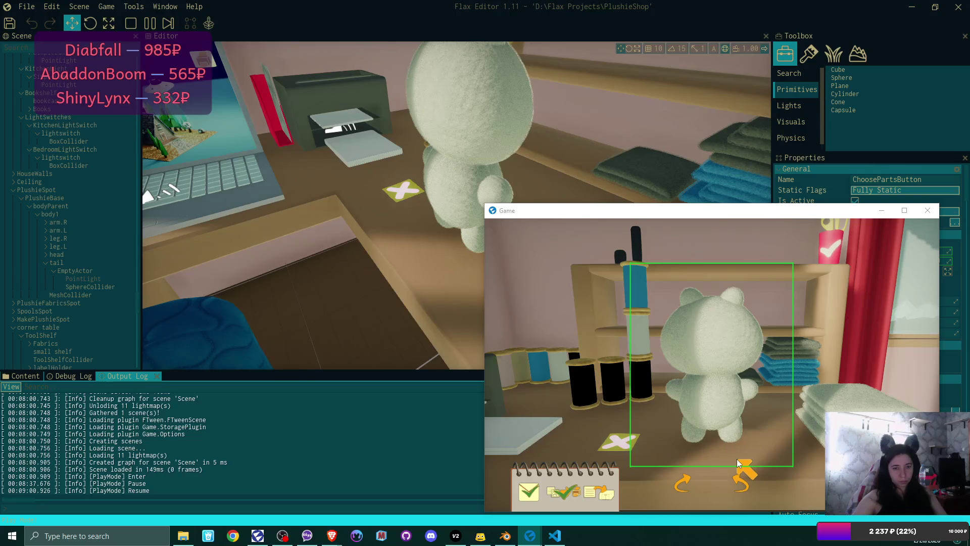
Pause the game, select the PointLight in the tail's EmptyActor, and move the Game view aside
scroll(62, 281, down, 8)
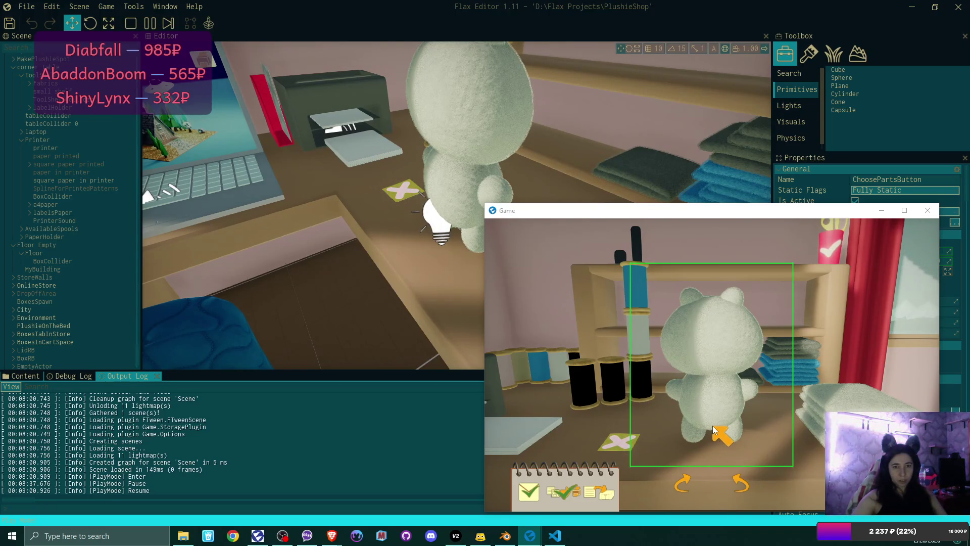
click(150, 23)
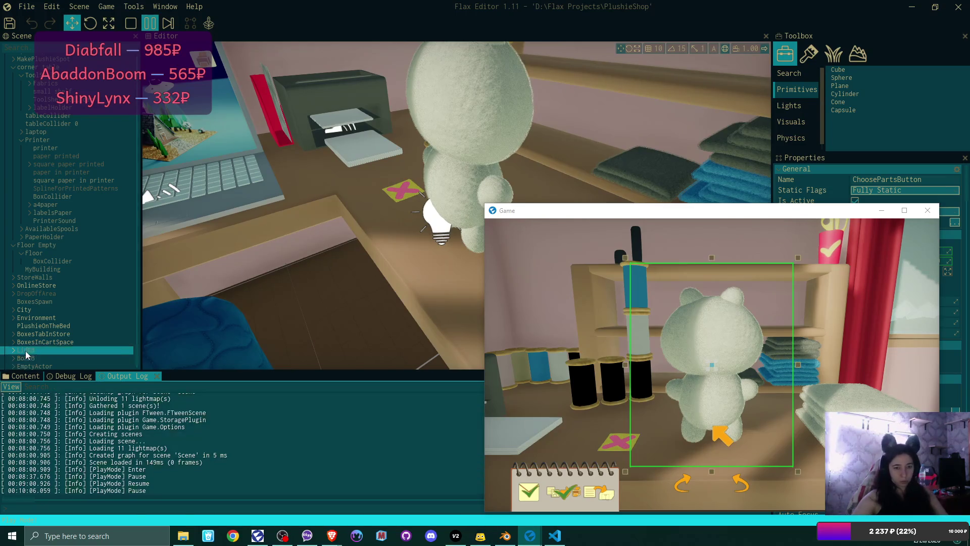
double_click(30, 358)
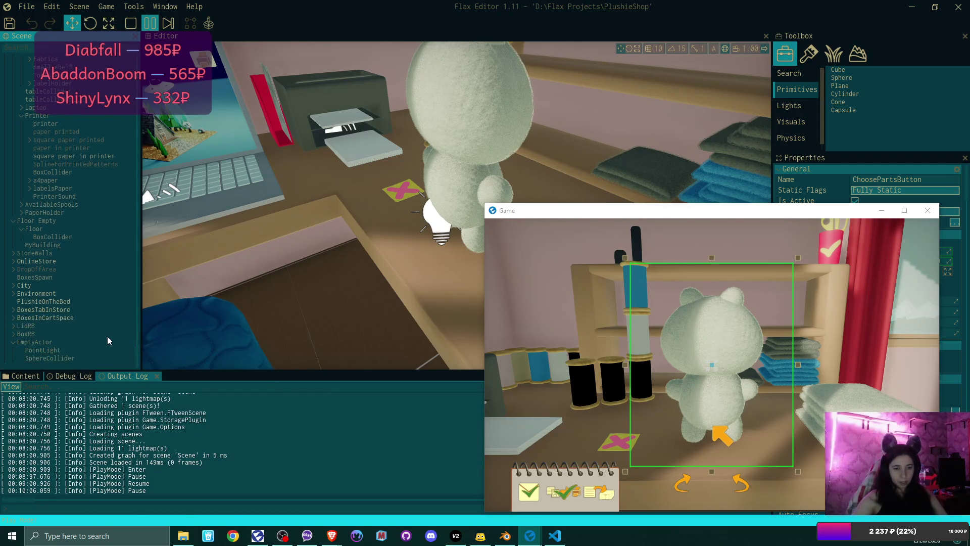
click(58, 353)
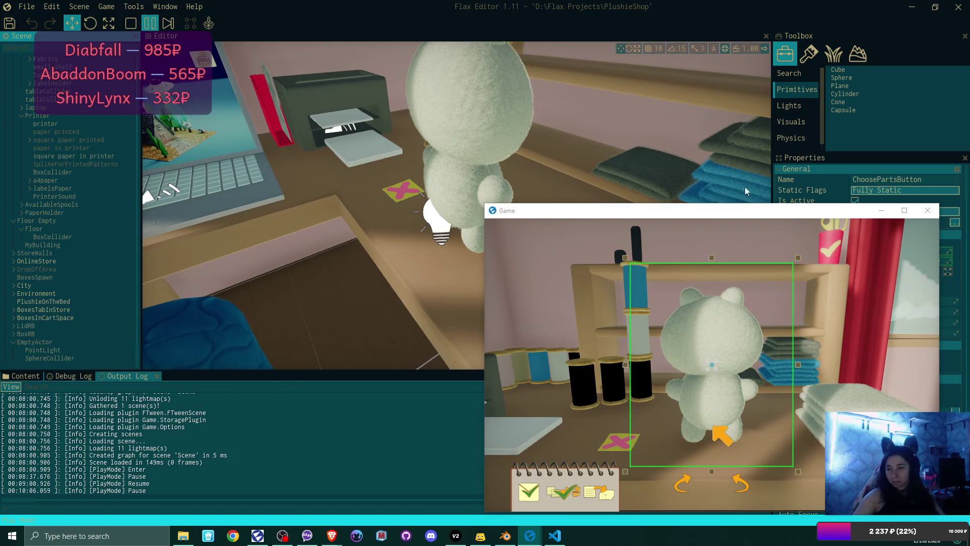
mouse_move(788, 215)
mouse_down()
mouse_move(581, 180)
mouse_move(456, 195)
mouse_up()
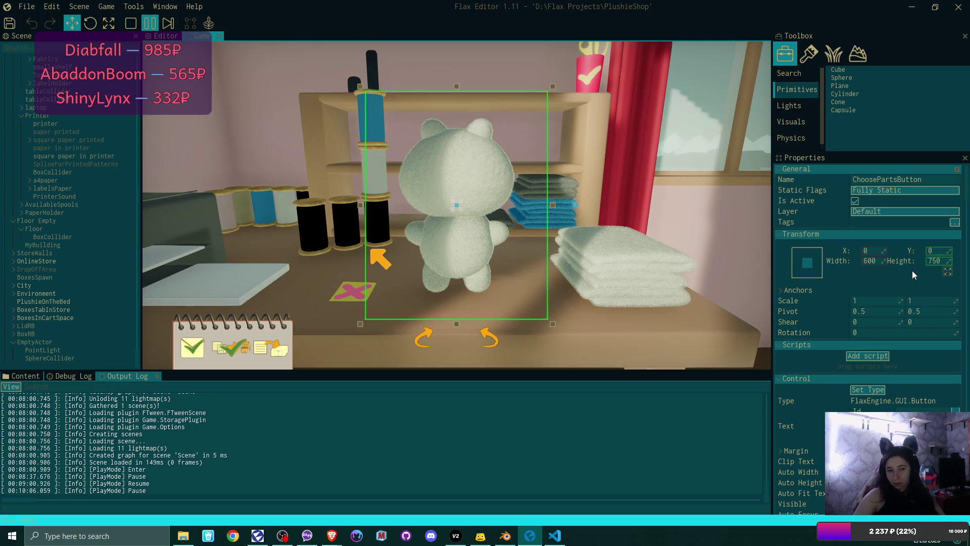
Drag the PointLight's Z position through several values, then enter -2.5
click(42, 349)
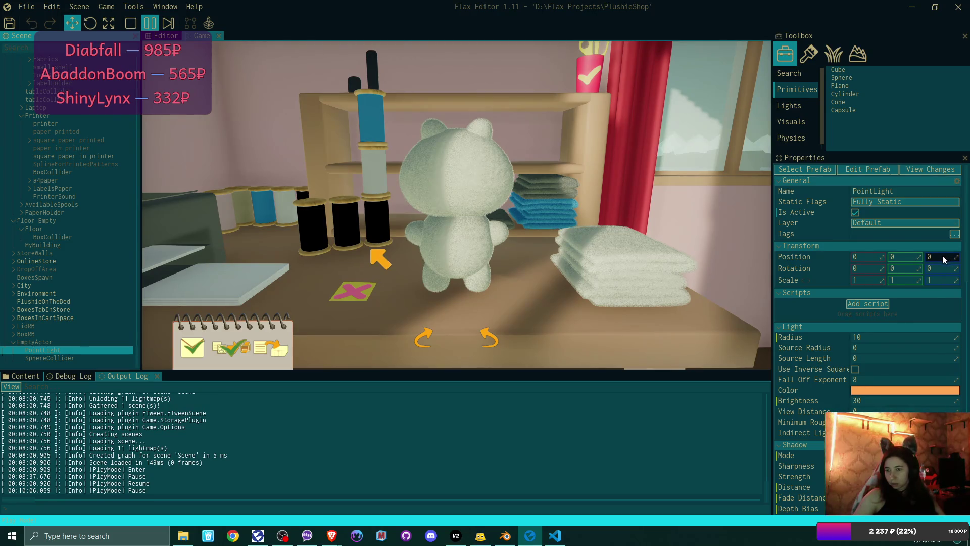
mouse_move(943, 259)
mouse_down()
mouse_move(931, 259)
mouse_move(939, 259)
mouse_up()
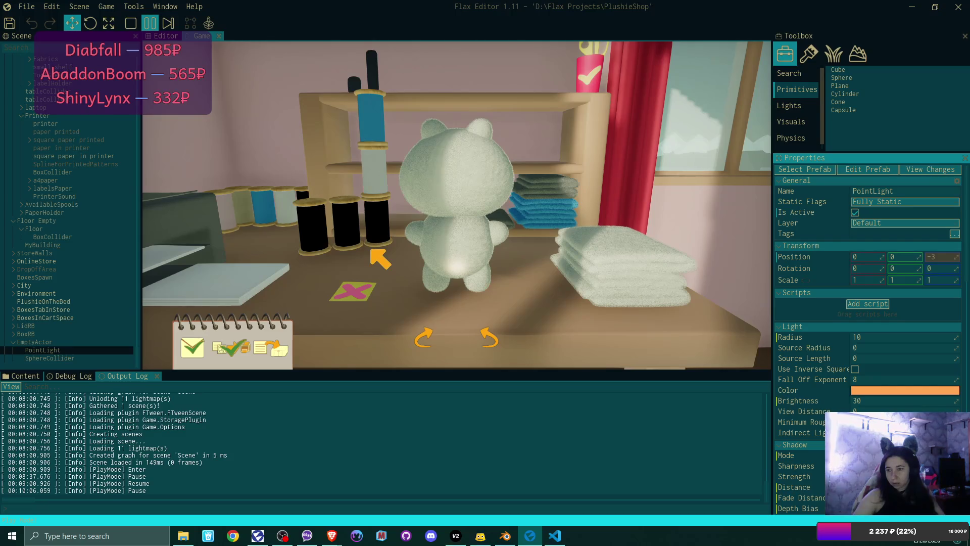
mouse_move(939, 259)
mouse_down()
mouse_move(929, 260)
mouse_move(939, 259)
mouse_up()
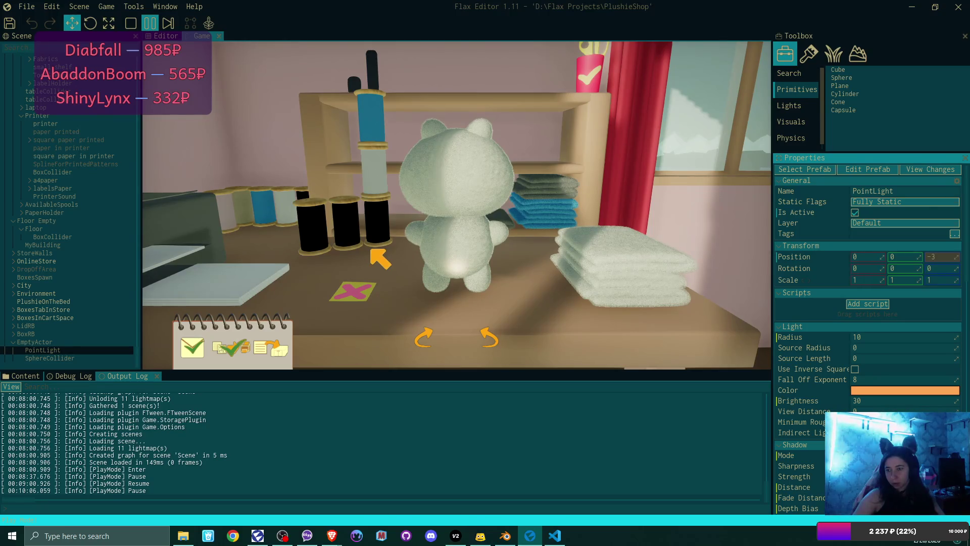
drag(939, 259, 939, 260)
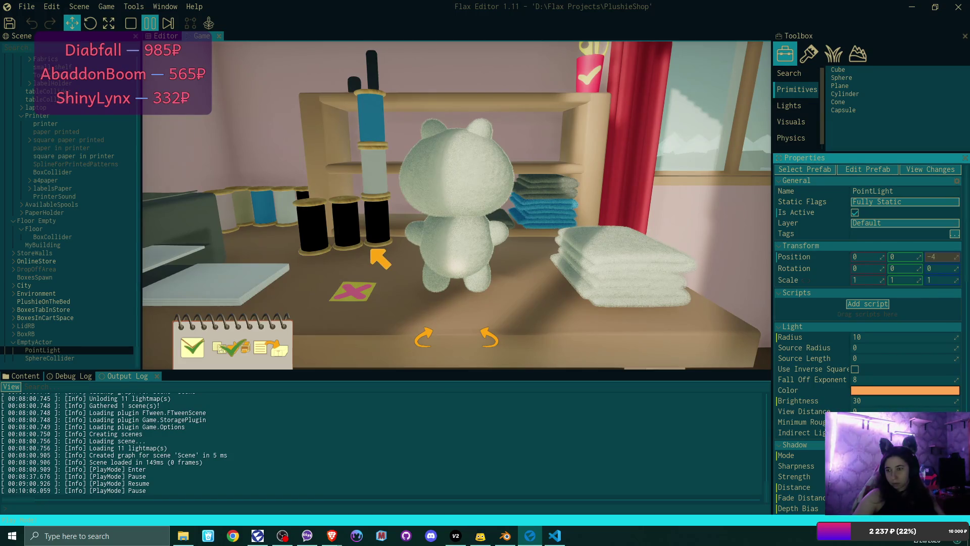
drag(938, 259, 948, 258)
click(948, 258)
text(-2)
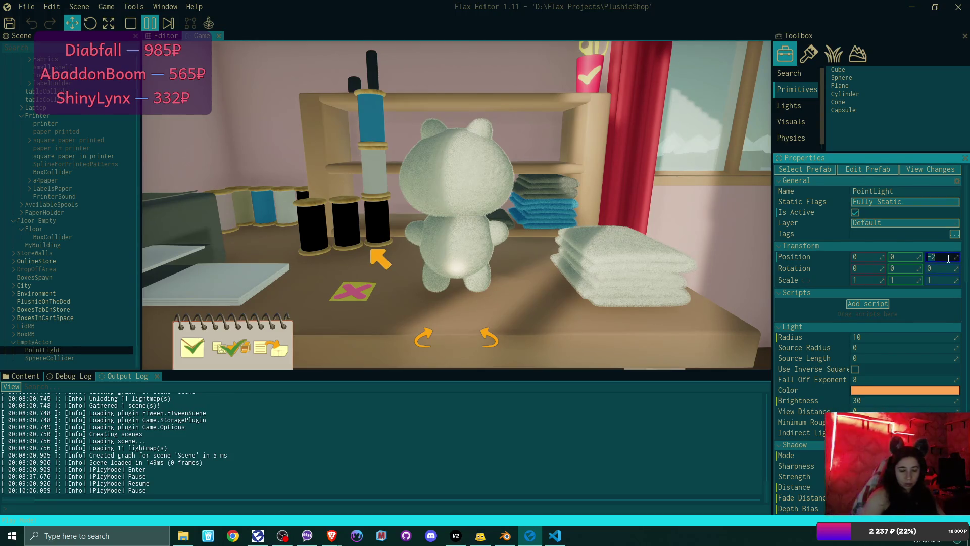
text(.5)
key(Return)
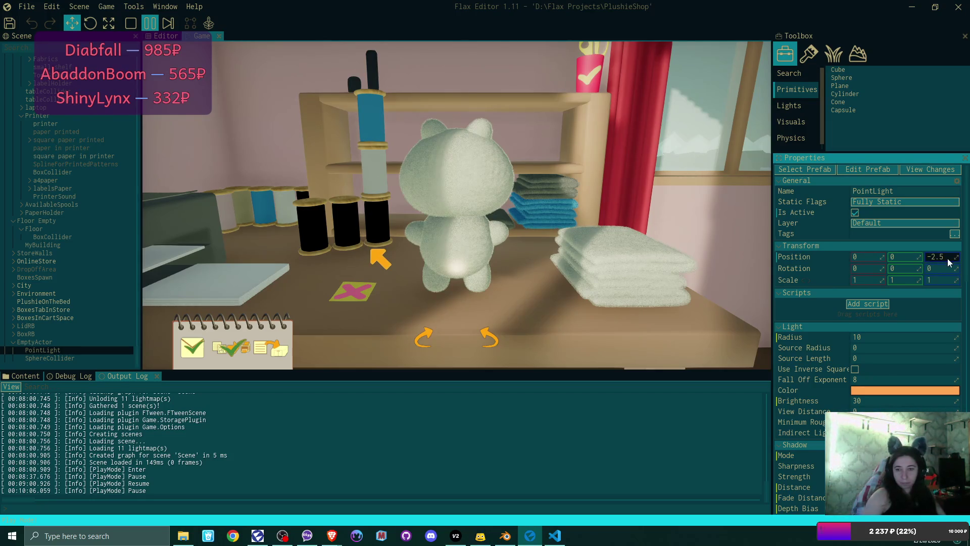
Try light Z values -3 and -2, settle on -2.5, and stop the game
click(948, 258)
text(-)
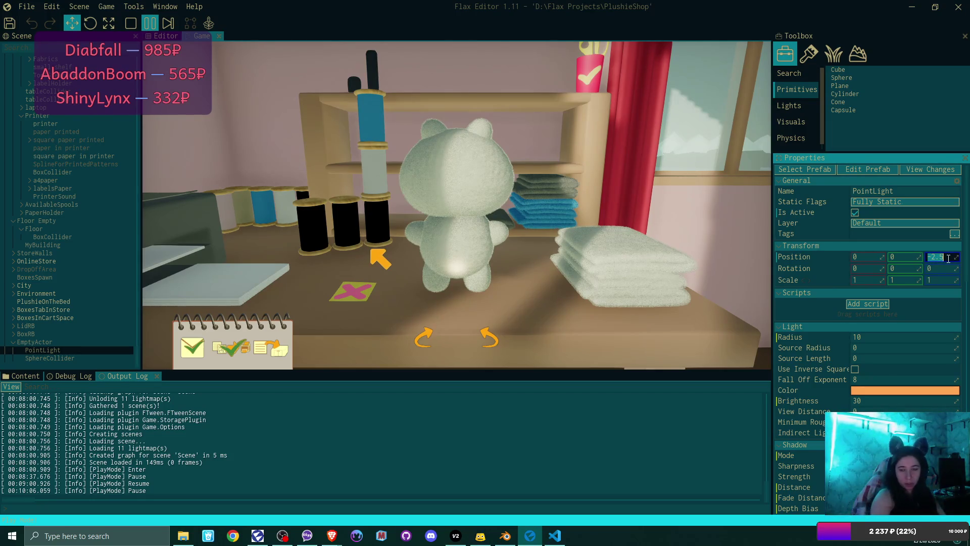
text(3)
key(Return)
click(945, 259)
text(-2)
key(Return)
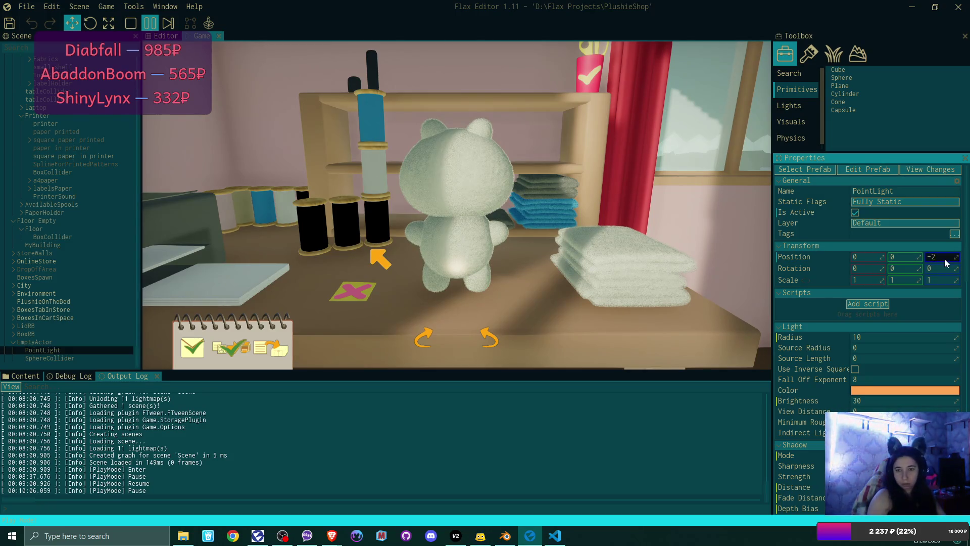
click(945, 259)
text(-)
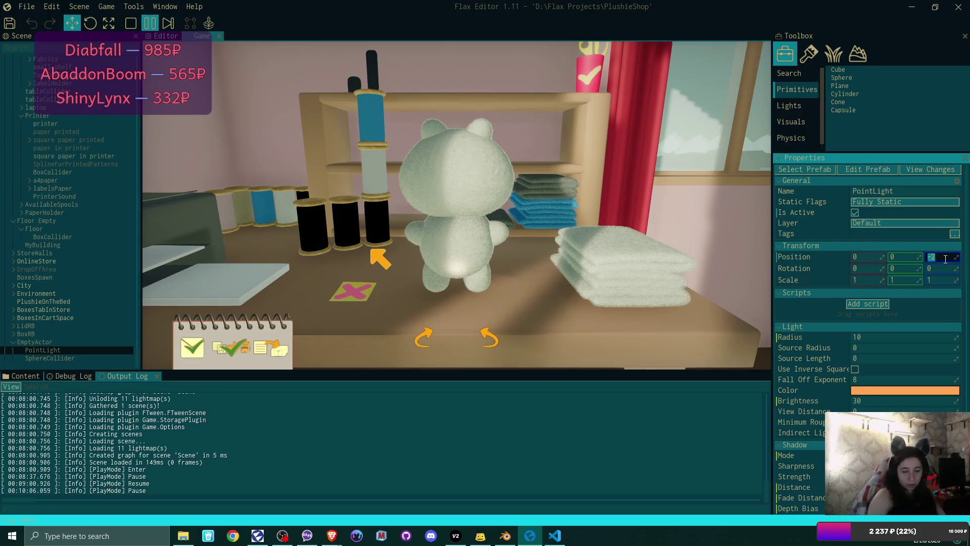
text(2.5)
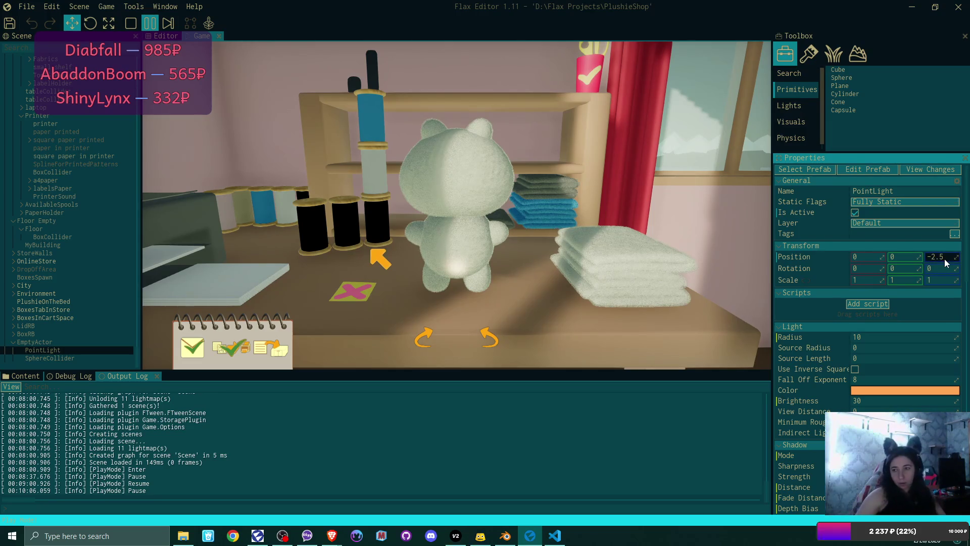
key(Return)
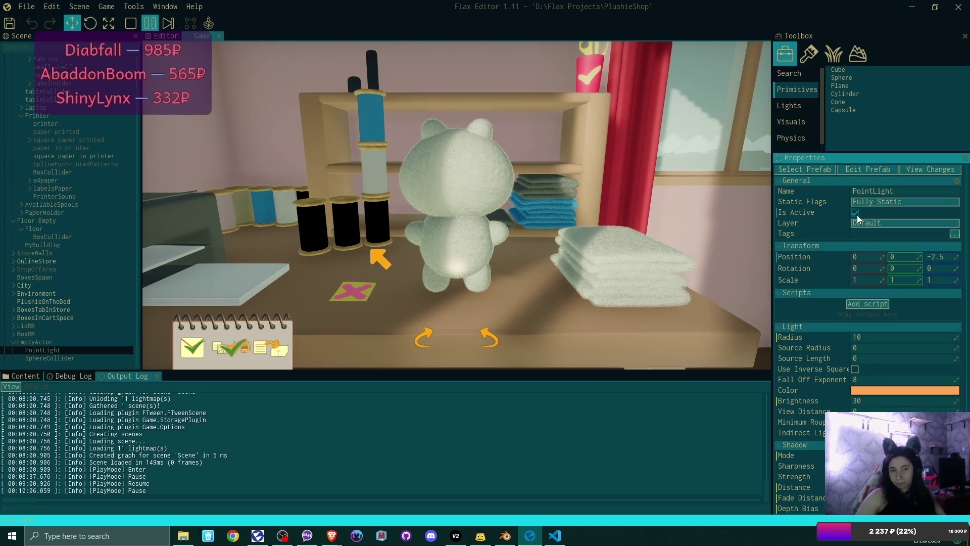
click(131, 23)
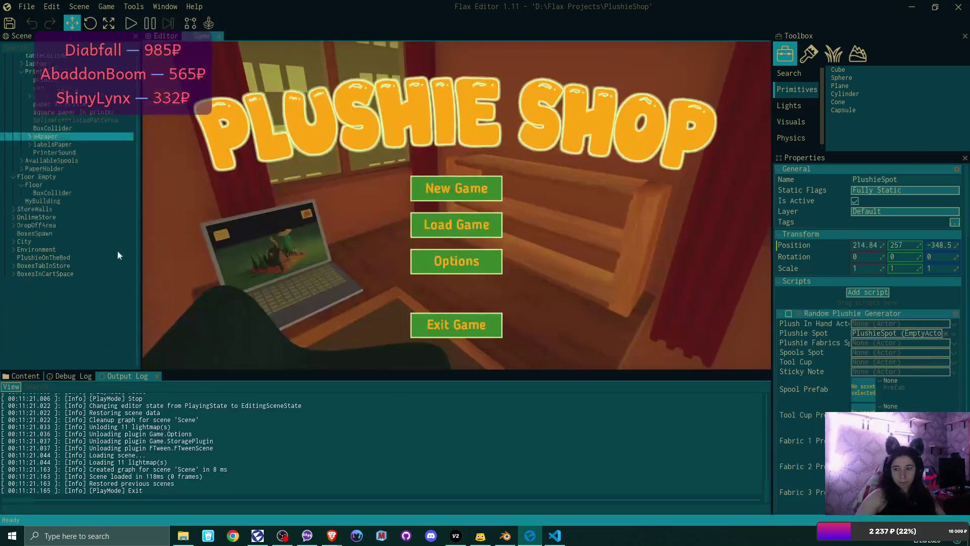
Open the EmptyTail prefab from the Content browser and select its PointLight
scroll(118, 252, up, 5)
click(64, 375)
click(16, 376)
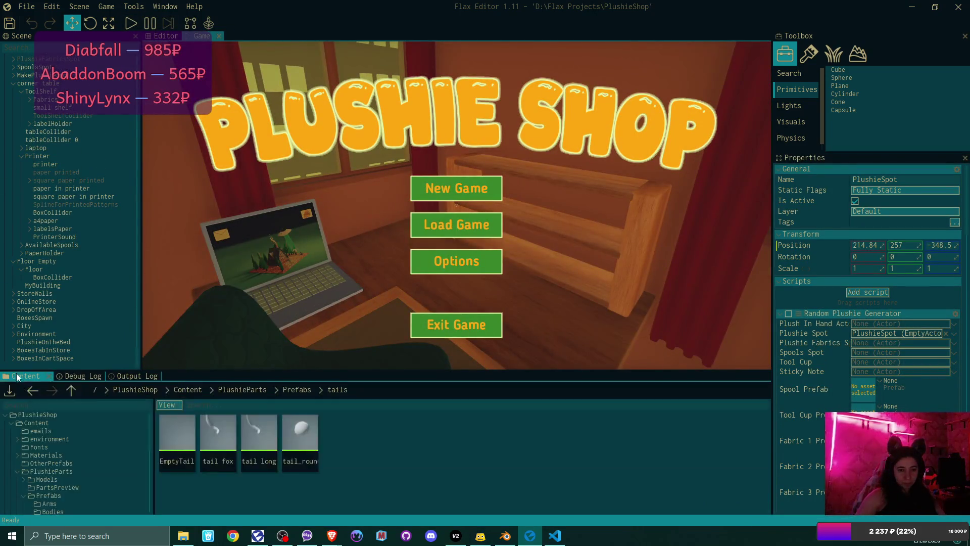
double_click(163, 438)
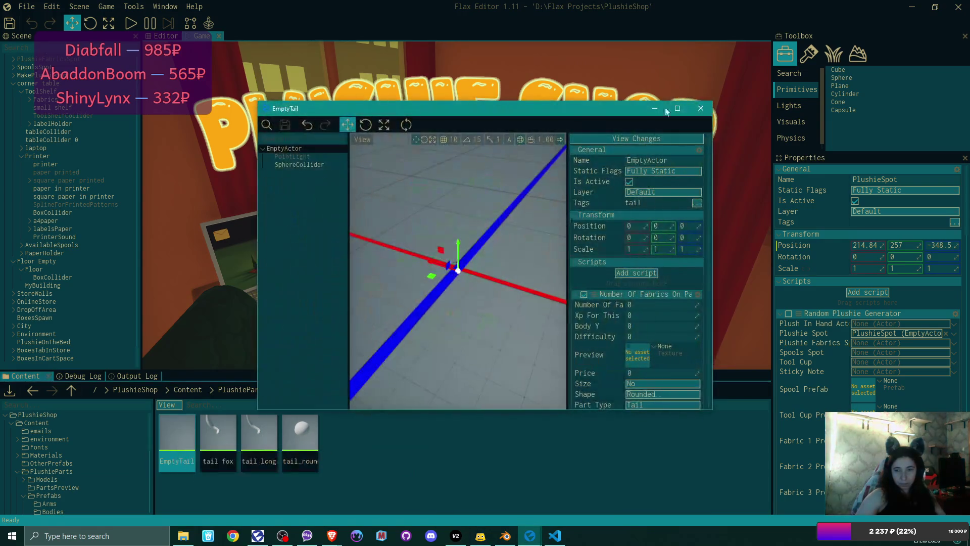
click(292, 157)
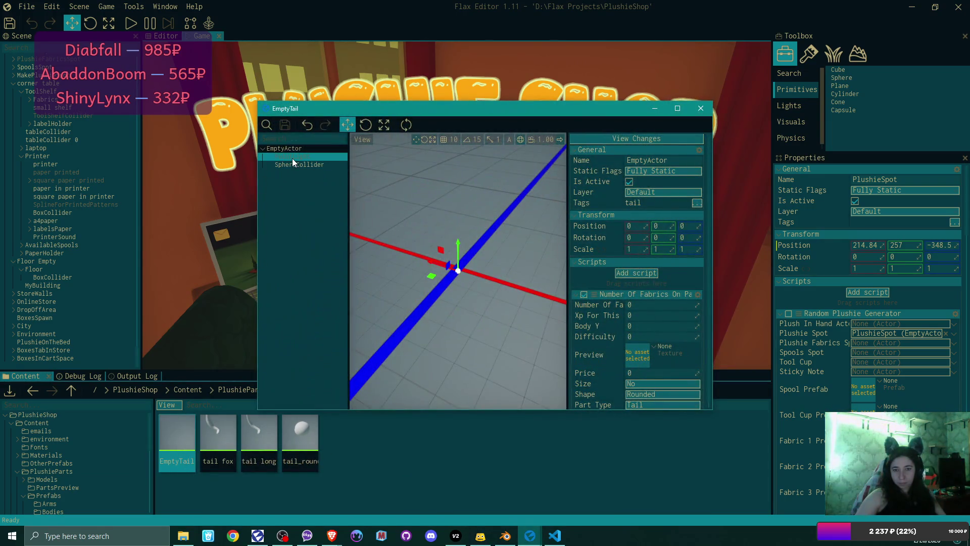
Set the prefab PointLight's Z position to -2.5, close the prefab, and start the game
click(690, 226)
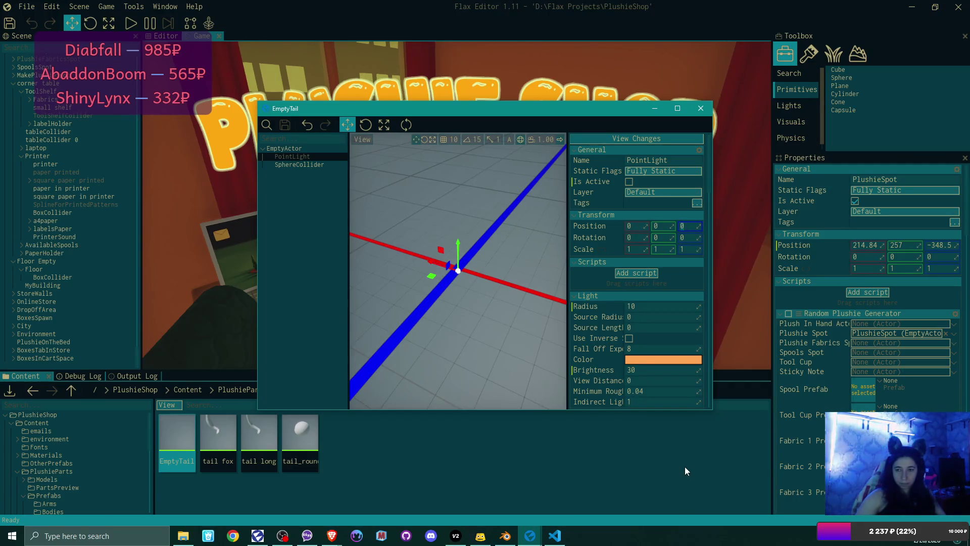
text(-2.5)
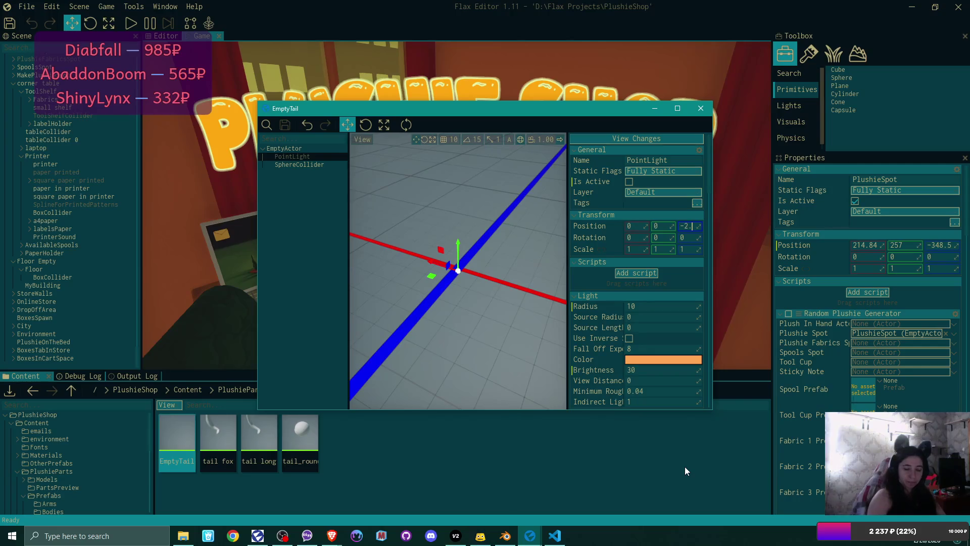
key(Return)
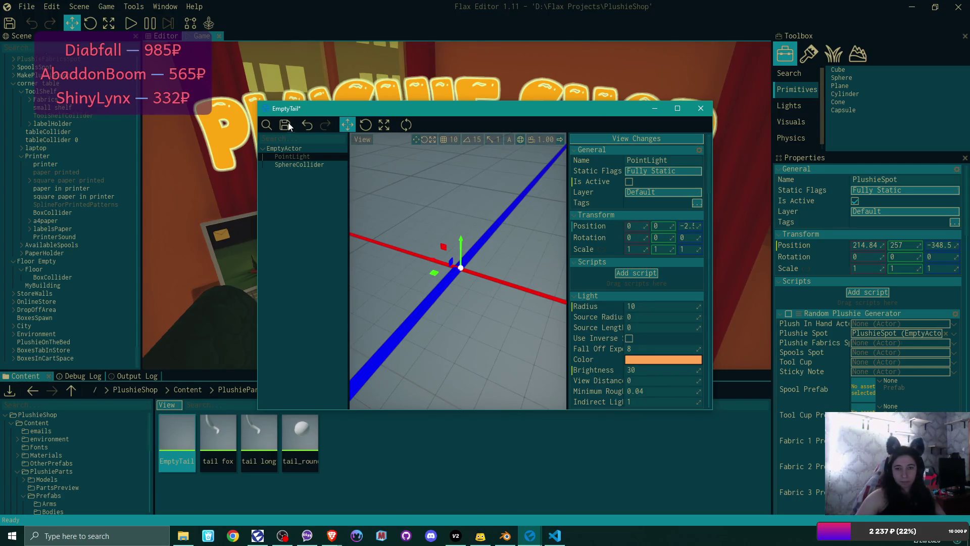
click(701, 109)
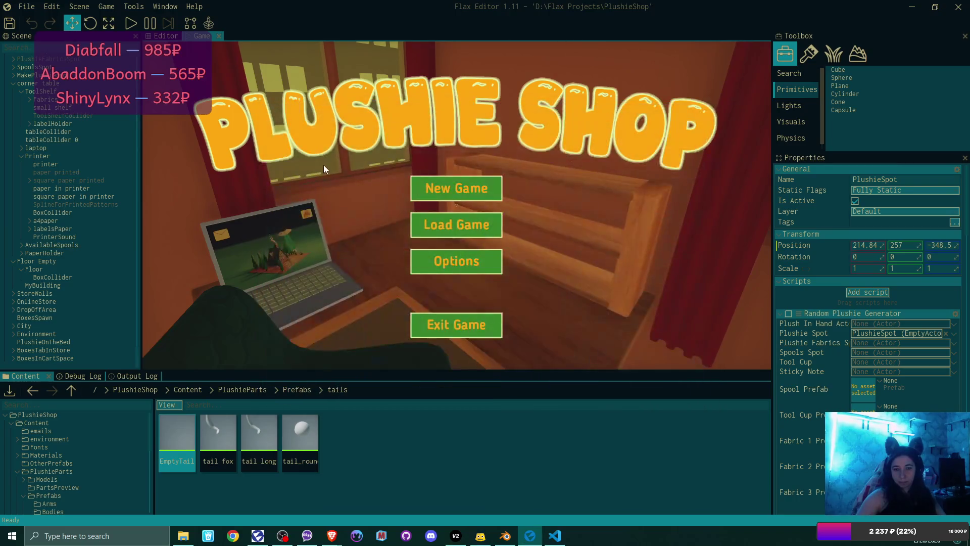
click(129, 21)
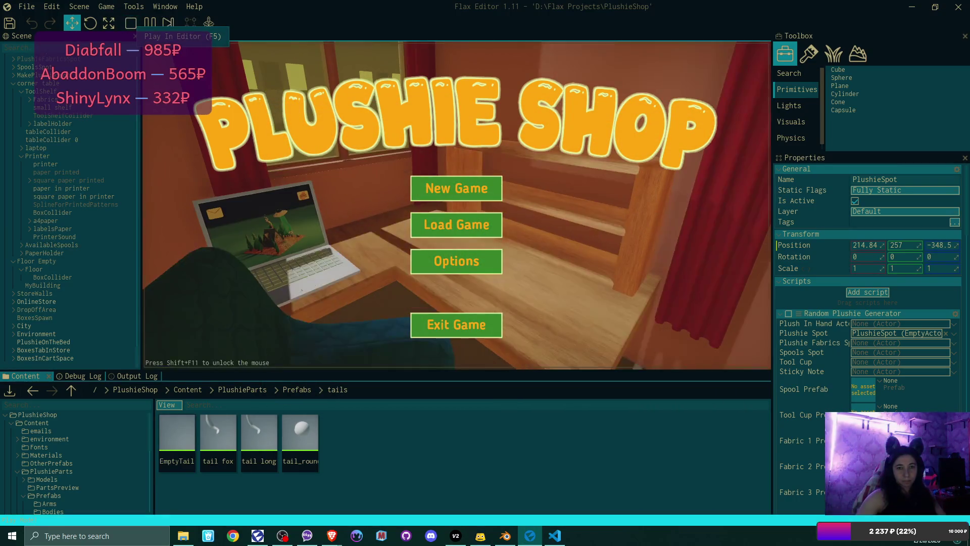
Start a new game over the old save, walk to the laptop, and print the email's pattern
click(454, 191)
click(420, 259)
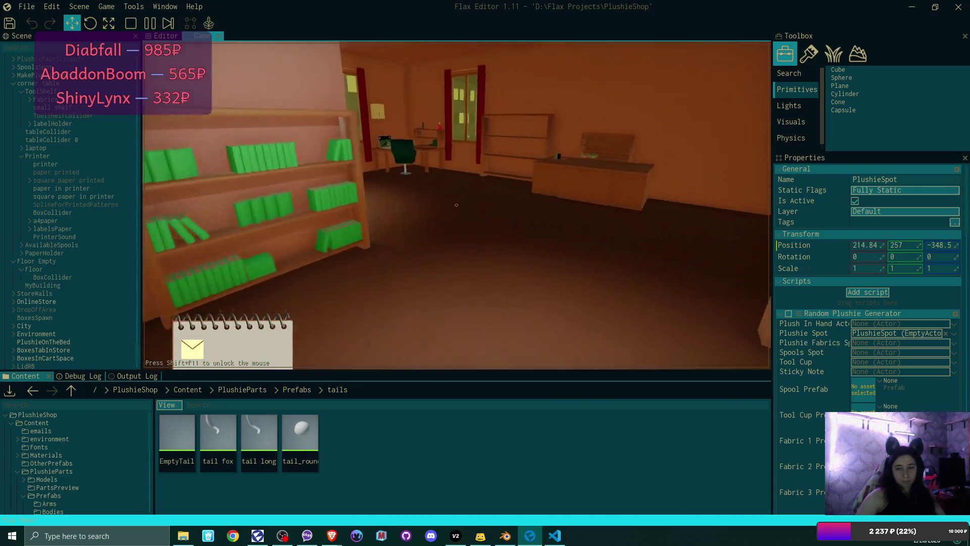
key(w)
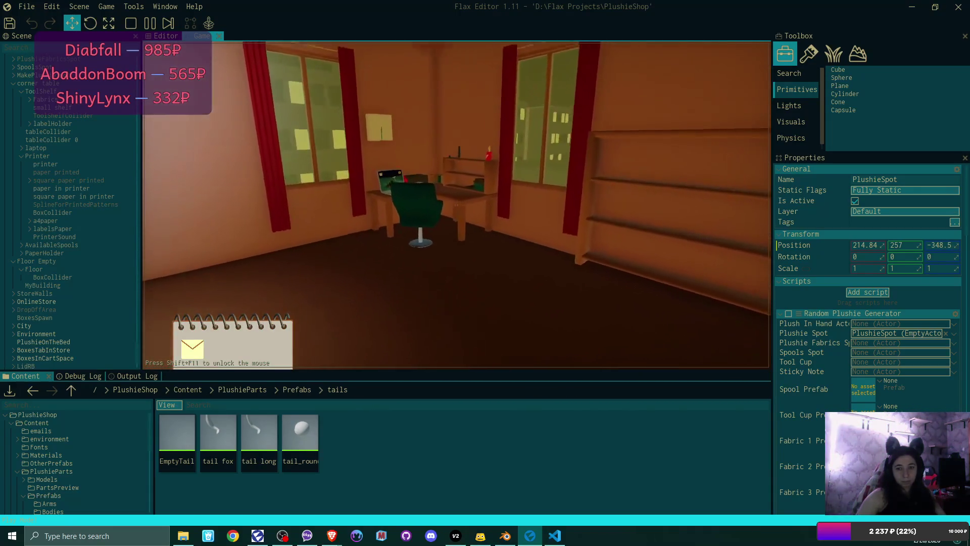
key(e)
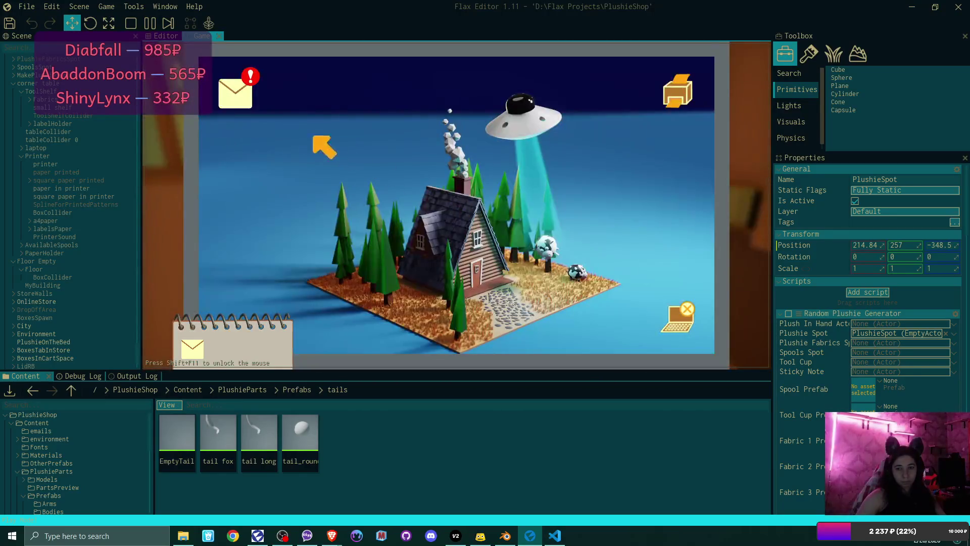
click(235, 93)
click(457, 138)
click(690, 319)
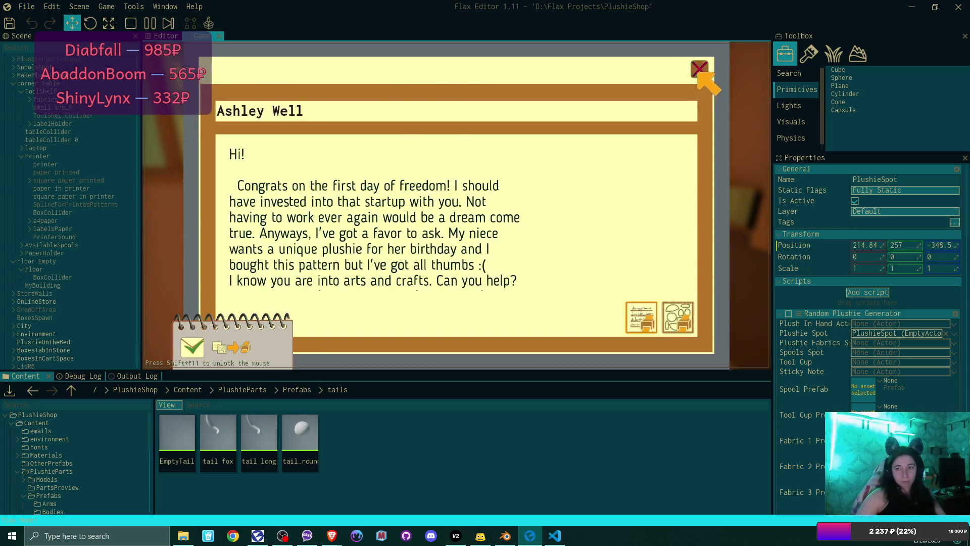
Print the bear and bunny patterns, leave the laptop, and take the printout
click(699, 71)
click(694, 90)
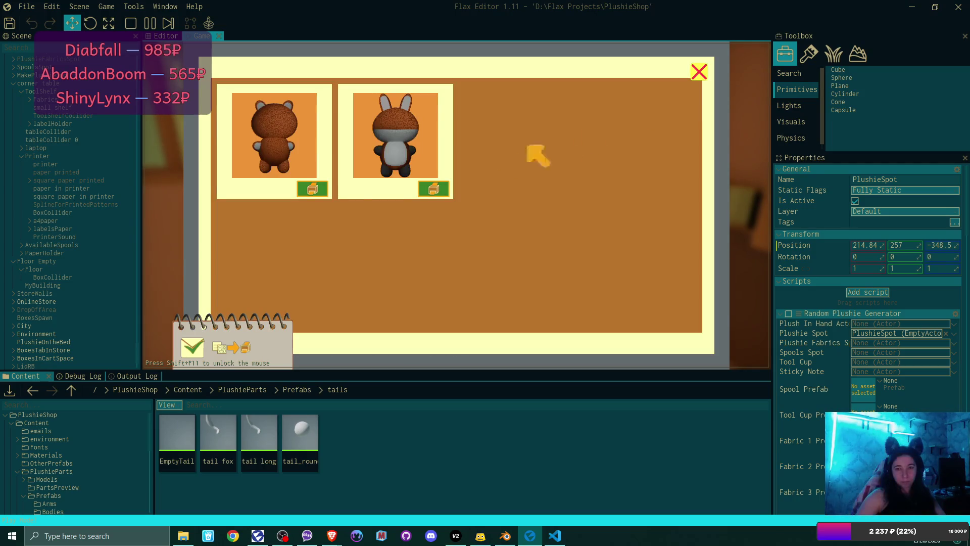
click(309, 189)
click(310, 190)
click(699, 71)
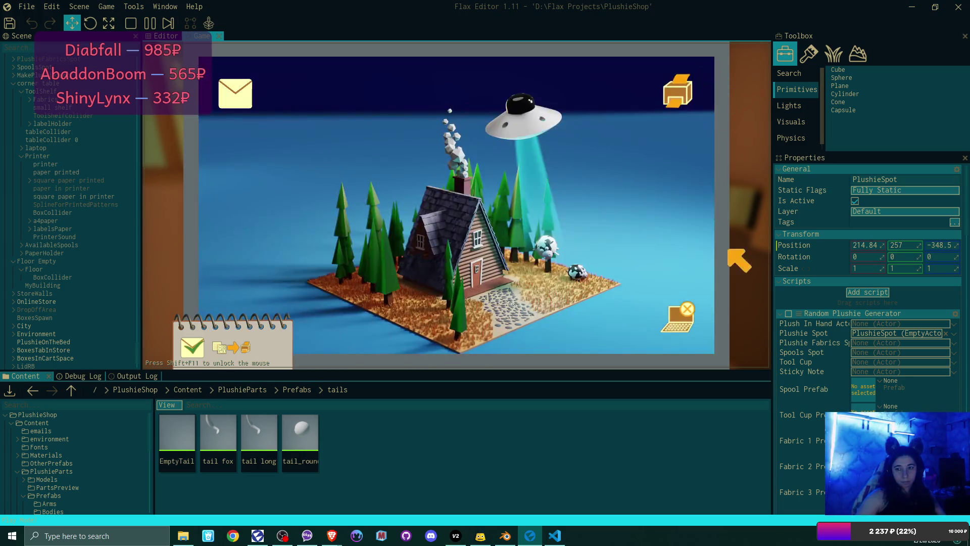
click(687, 309)
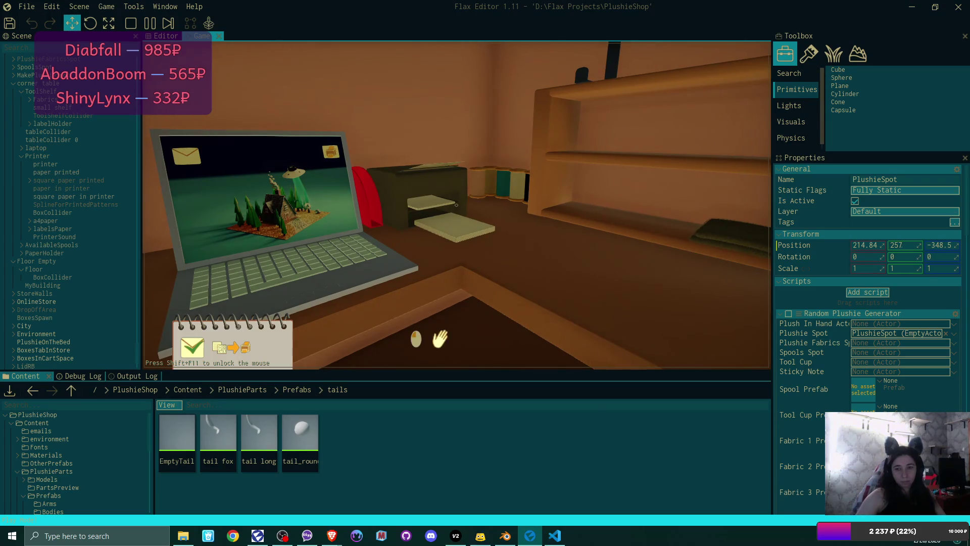
click(456, 205)
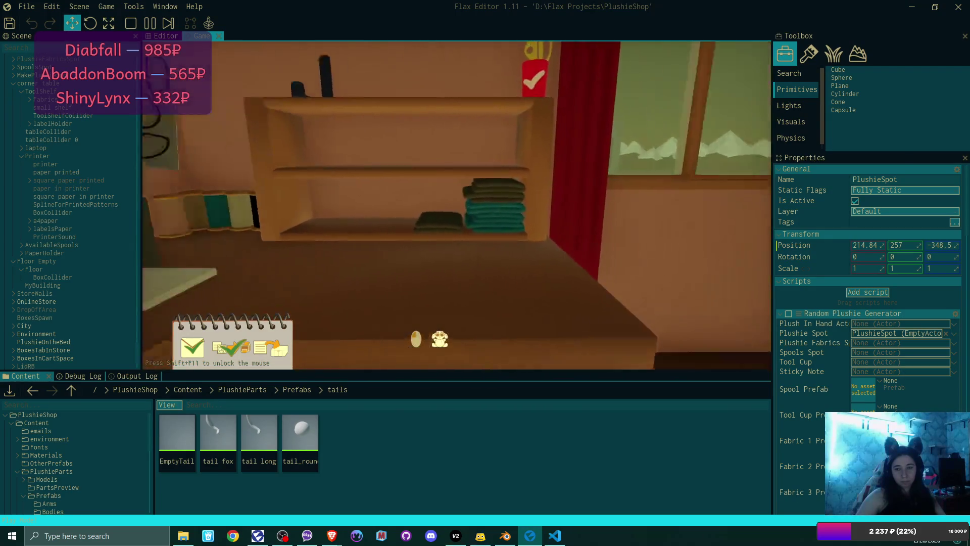
click(488, 345)
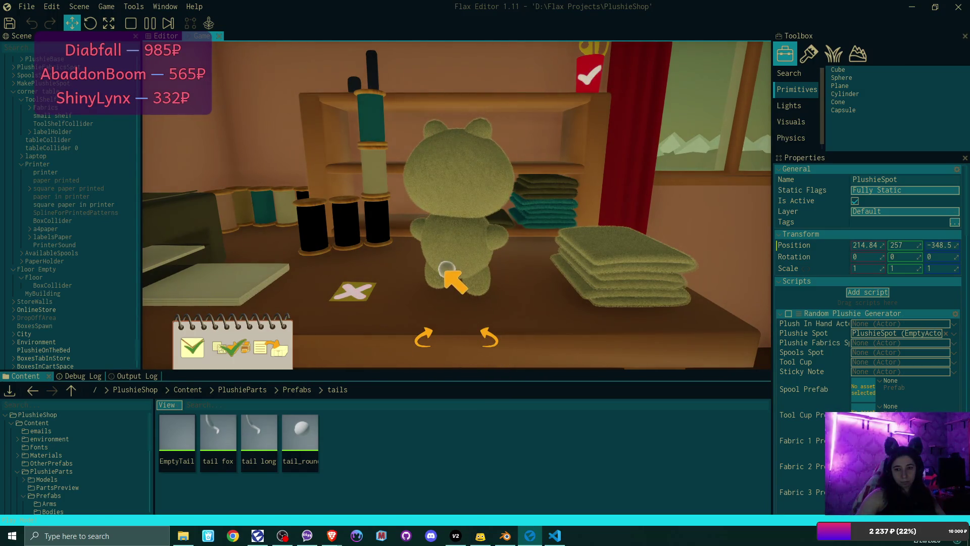
Check the plushie's tail spot, rotate it to several sides, then stop play-testing with F5
click(450, 272)
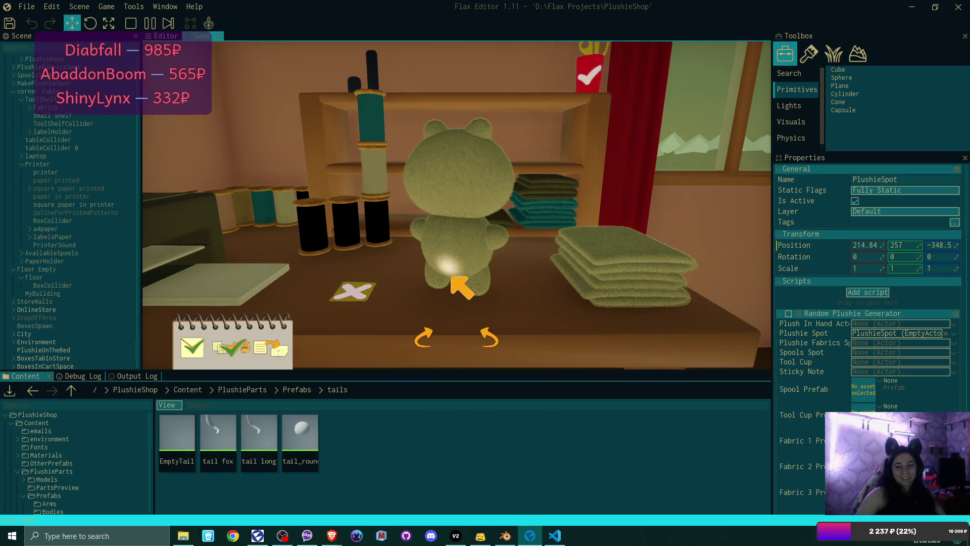
click(488, 338)
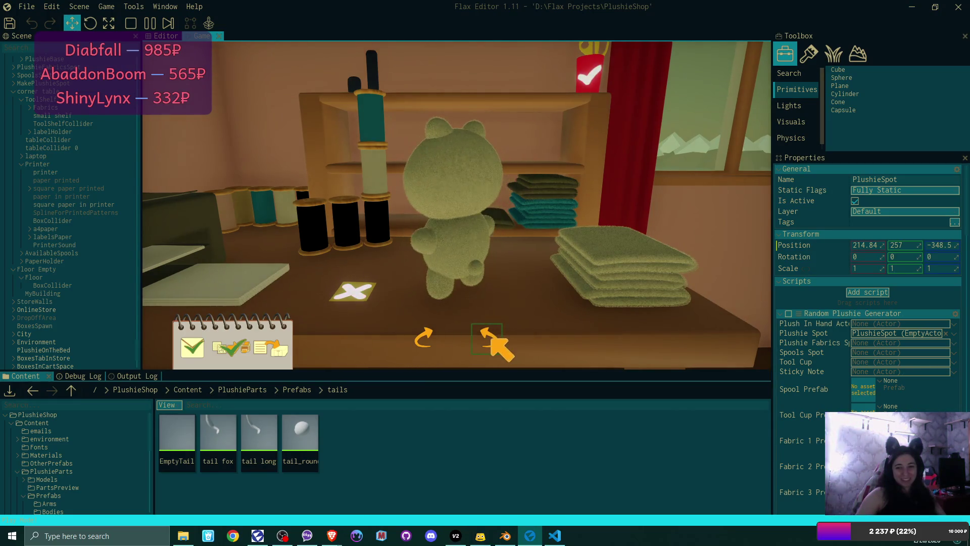
click(425, 336)
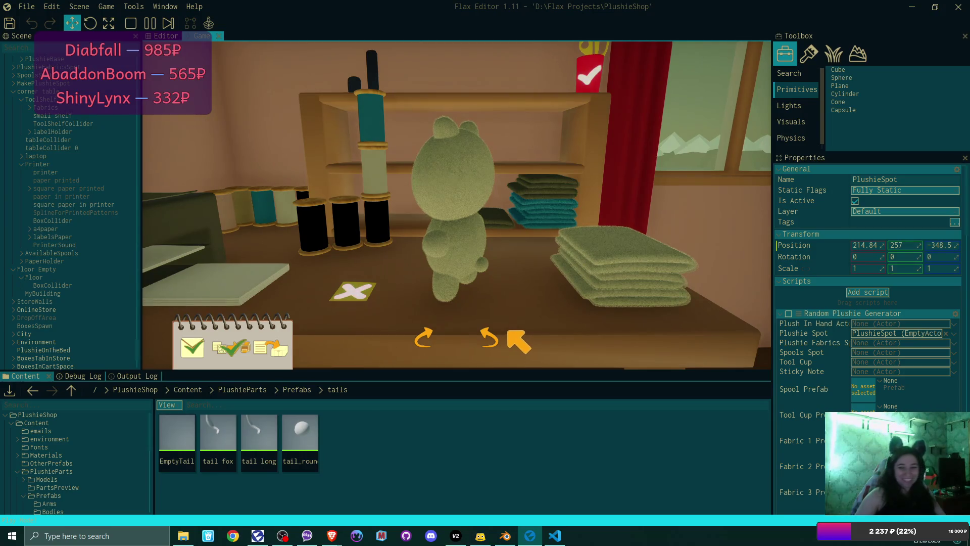
click(489, 337)
click(422, 336)
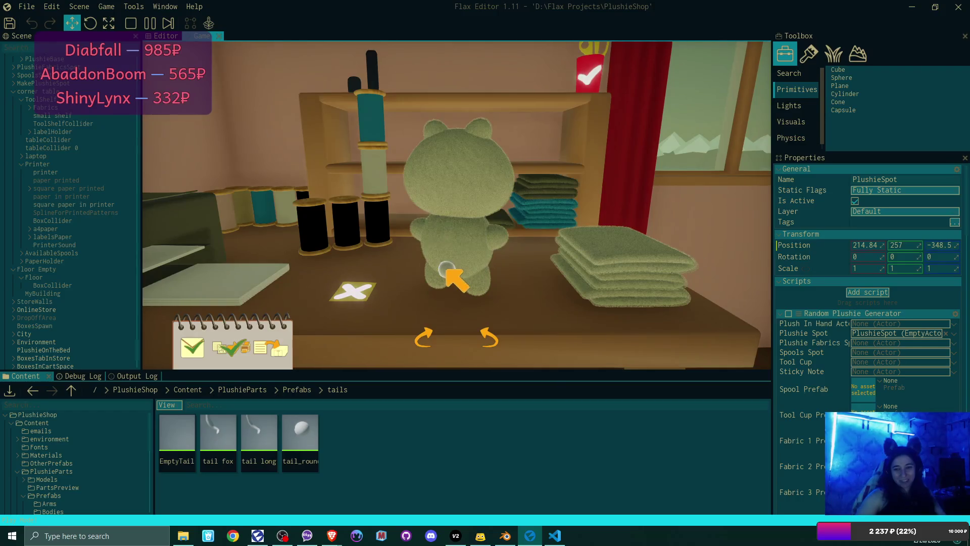
click(453, 273)
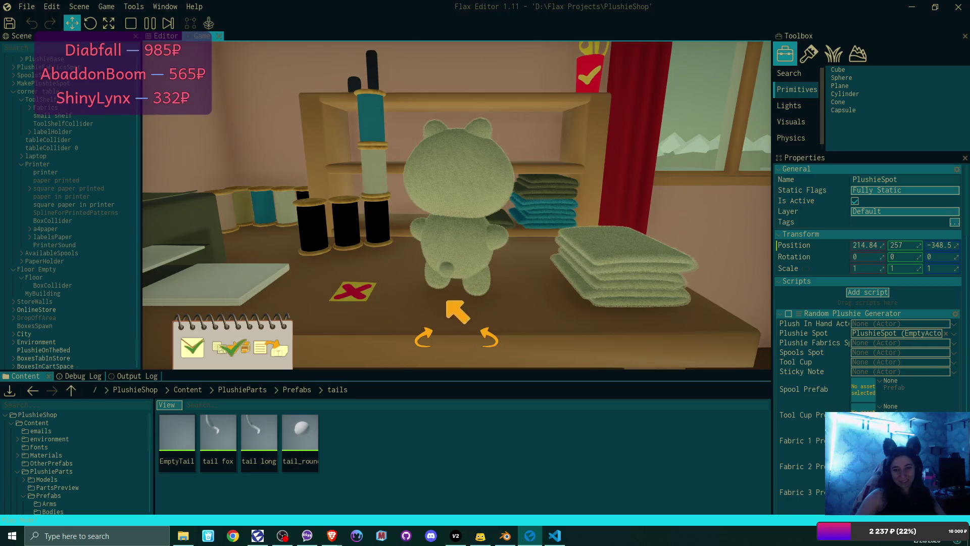
click(491, 339)
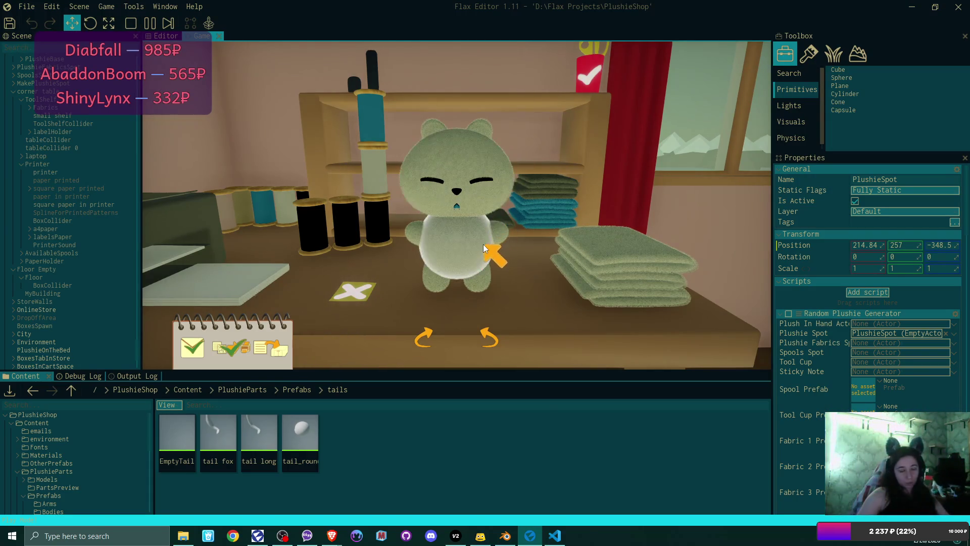
key(F5)
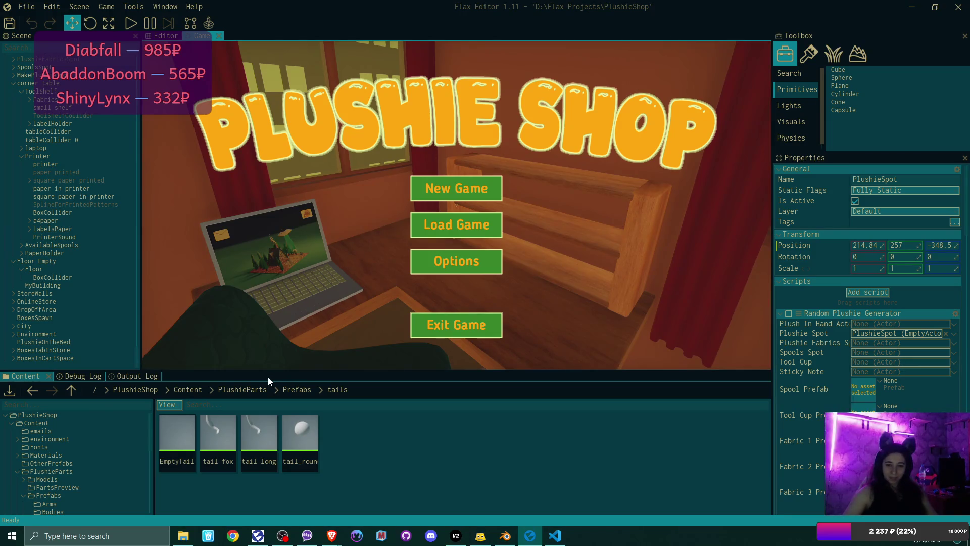
Open the PlushieBase prefab from Prefabs, inspect its bodyParent actor, and close it
click(292, 388)
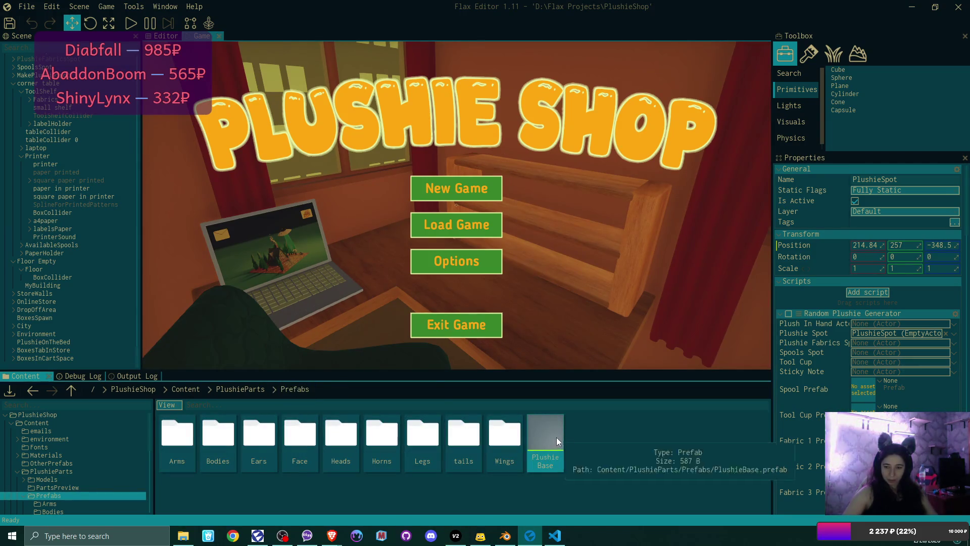
double_click(556, 437)
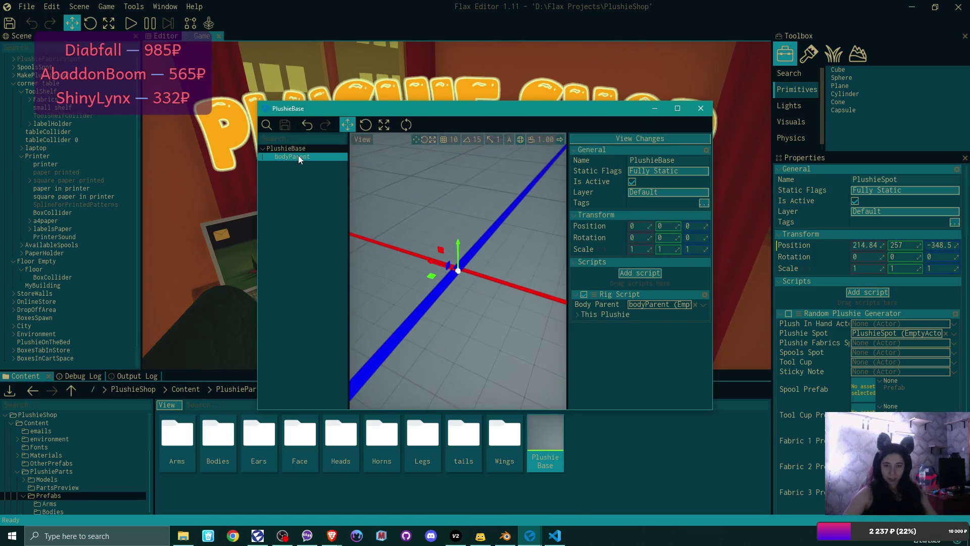
click(299, 157)
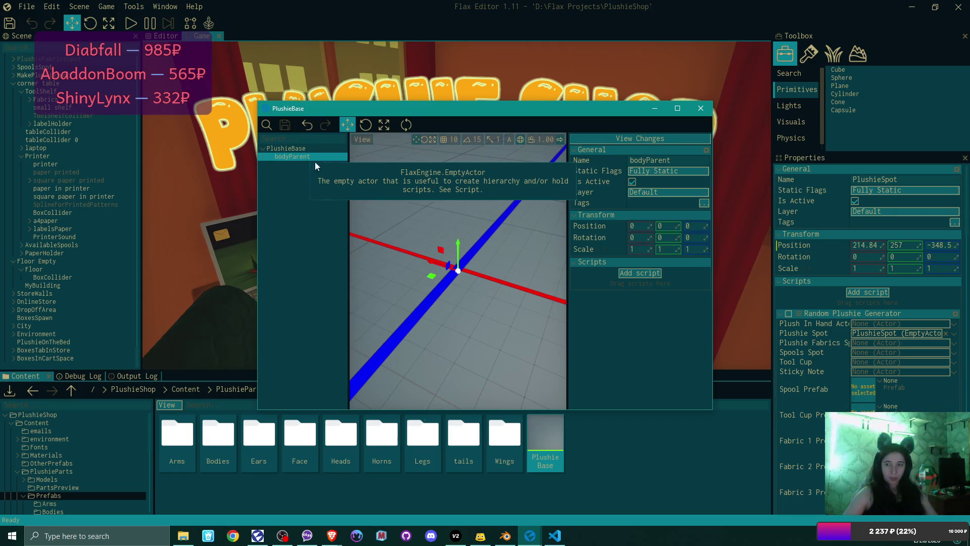
click(702, 109)
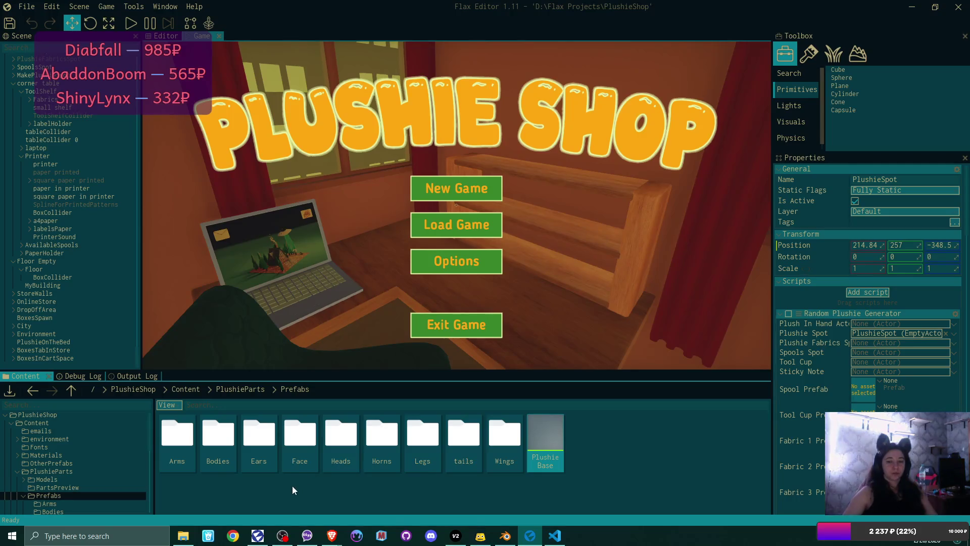
Open the body1 prefab from the Bodies folder and add an empty child actor named wings
double_click(228, 441)
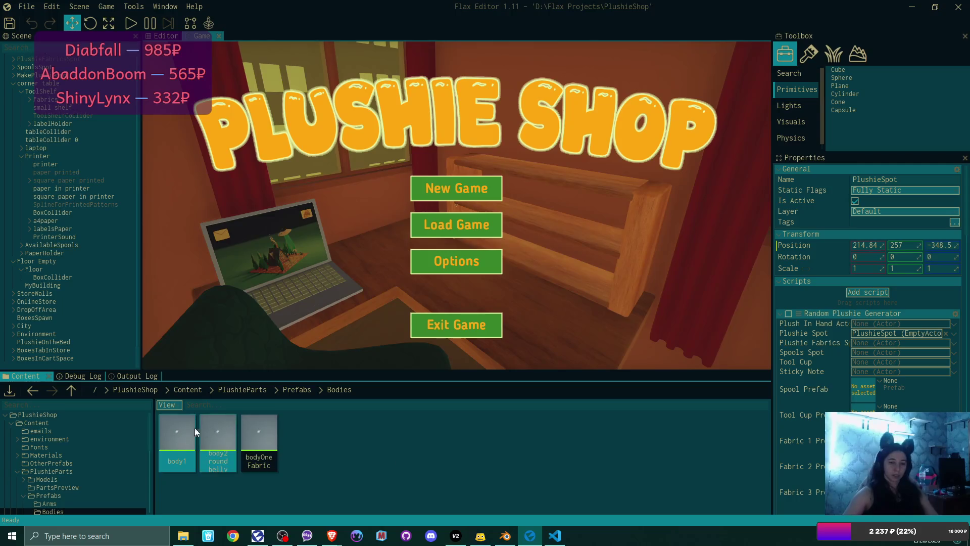
double_click(180, 430)
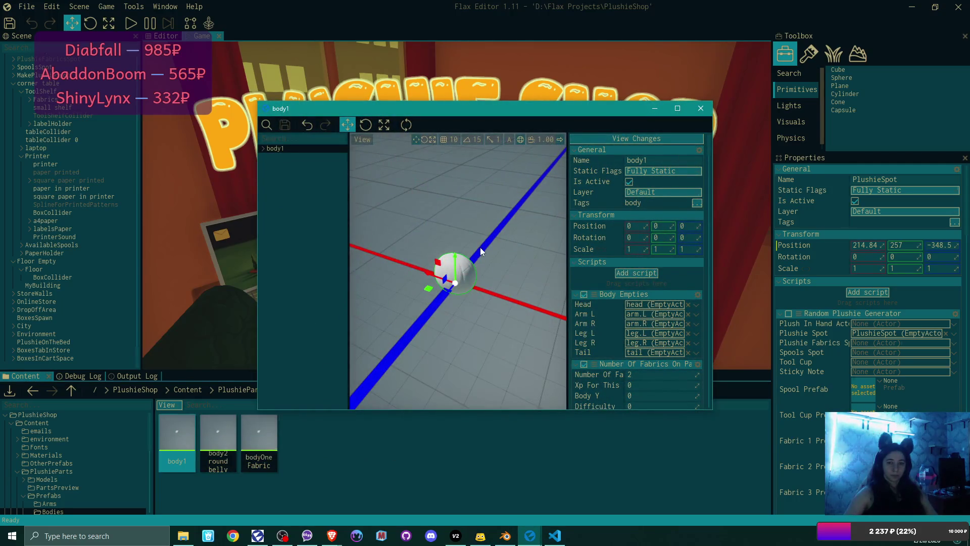
click(262, 148)
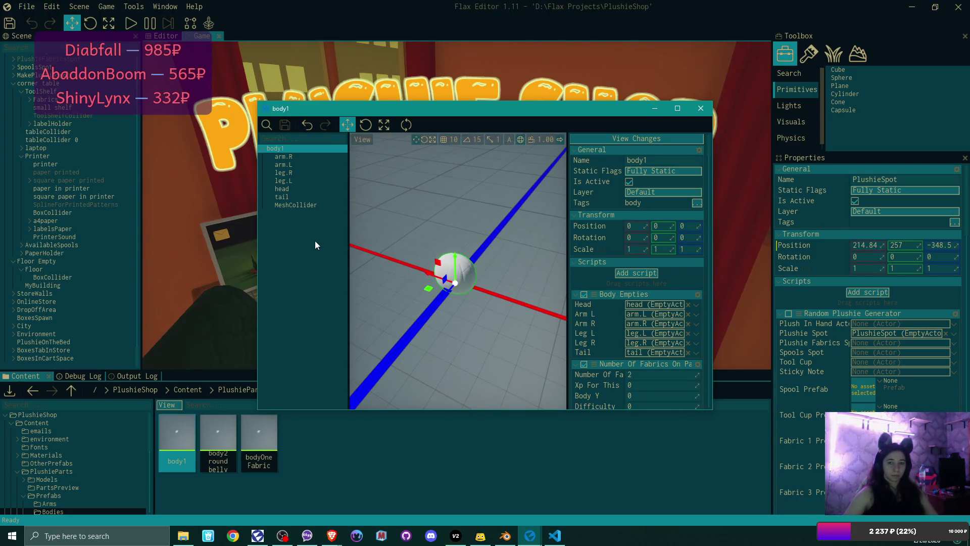
right_click(276, 150)
mouse_move(311, 268)
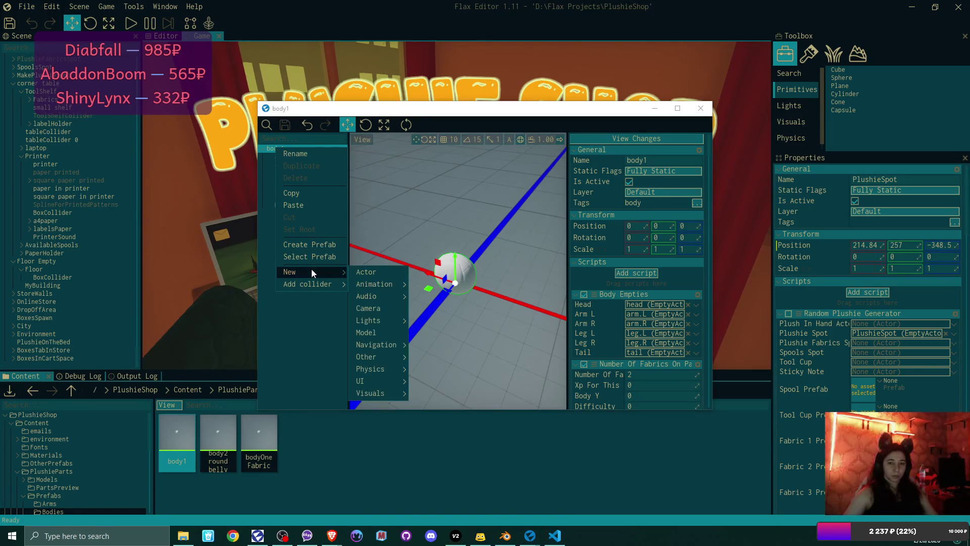
click(384, 273)
text(w)
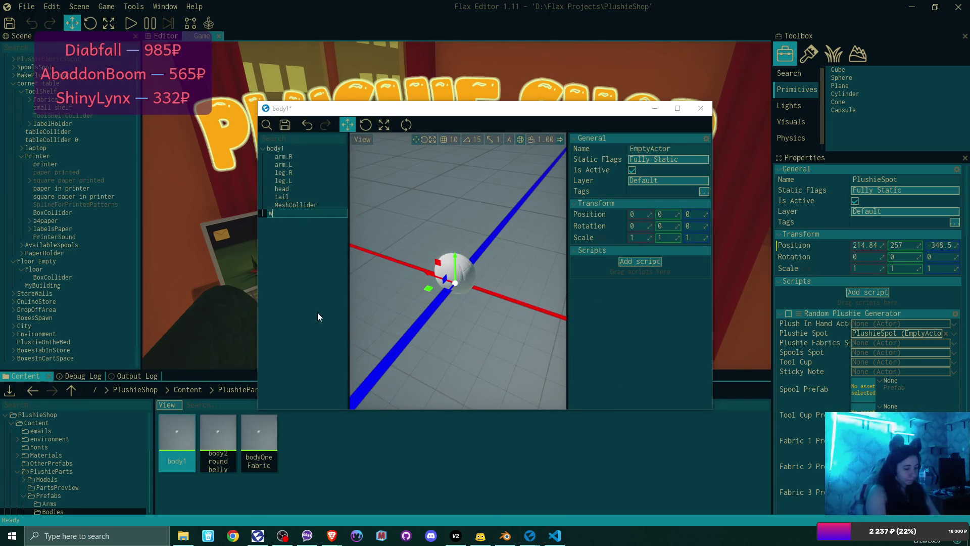
text(ings)
key(Return)
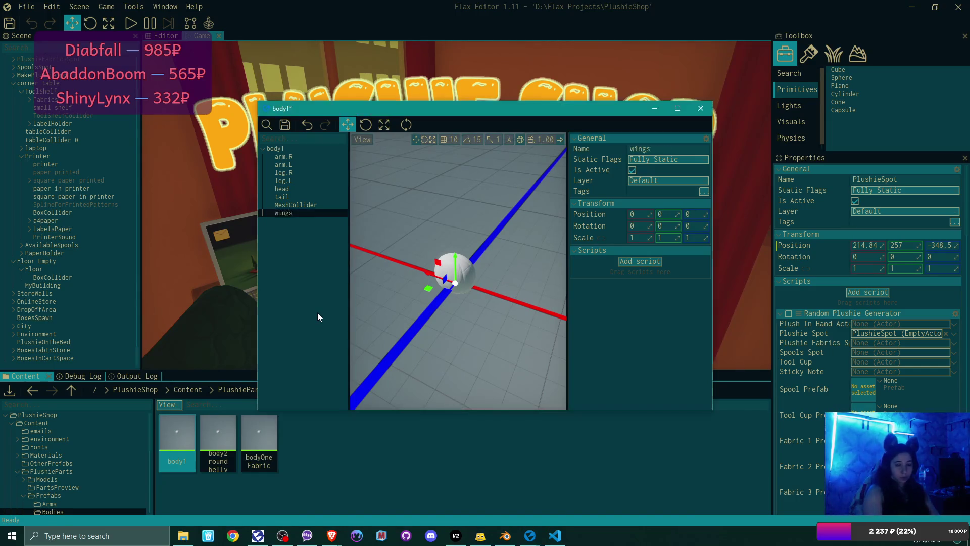
Move wings above MeshCollider in the hierarchy and position it at Y 8.12, Z -7.3
drag(283, 213, 289, 203)
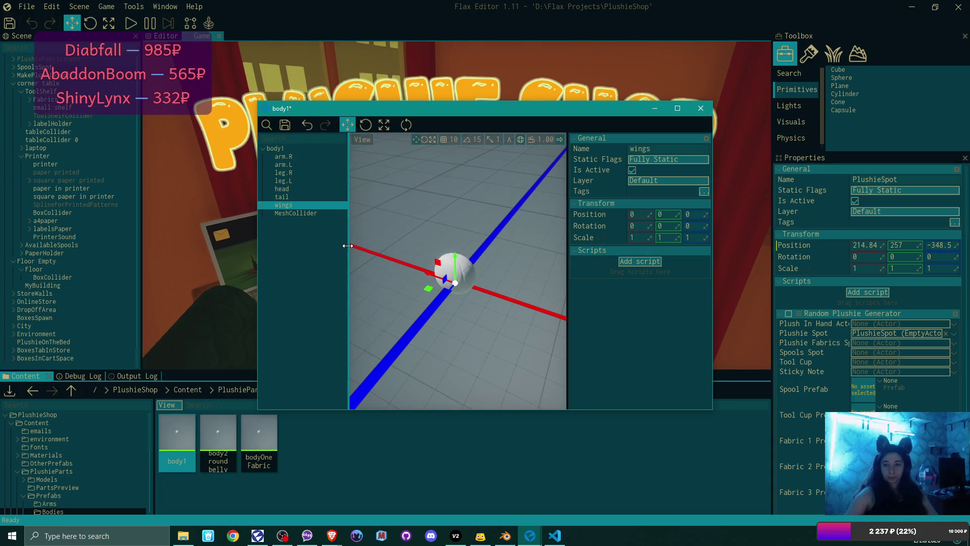
mouse_move(492, 279)
mouse_down()
mouse_move(425, 242)
mouse_move(477, 280)
mouse_up()
drag(395, 292, 425, 296)
drag(458, 262, 460, 222)
drag(471, 256, 458, 262)
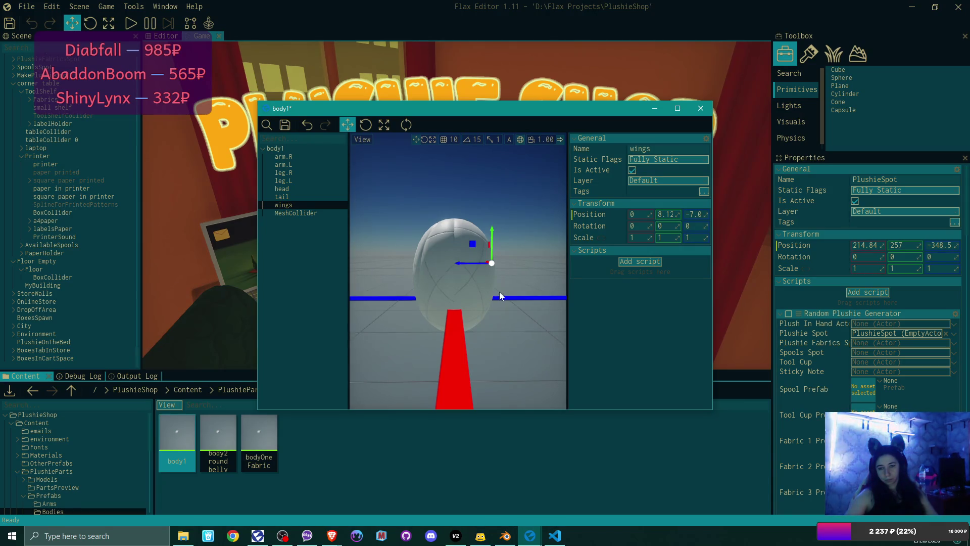
drag(458, 267, 461, 267)
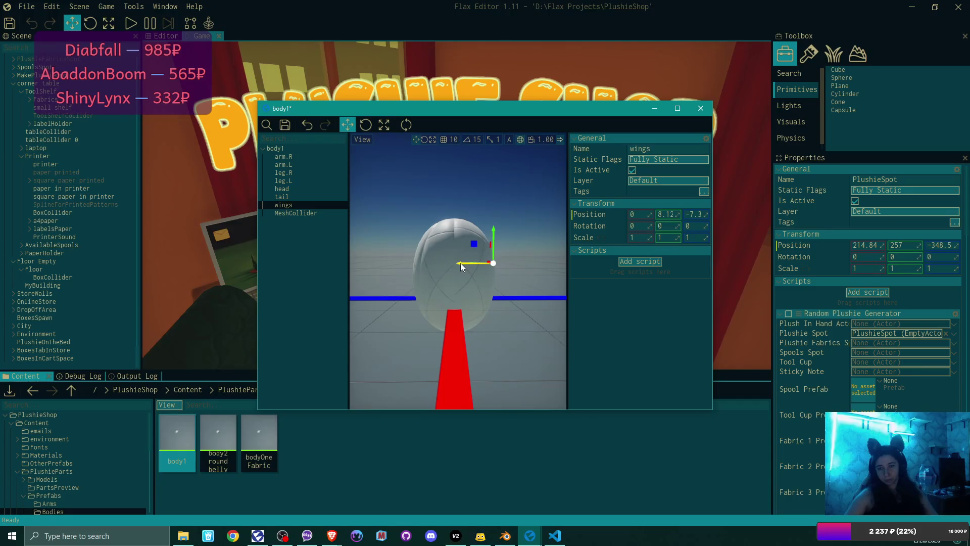
mouse_move(480, 275)
mouse_down()
mouse_move(521, 308)
mouse_move(450, 270)
mouse_move(504, 287)
mouse_up()
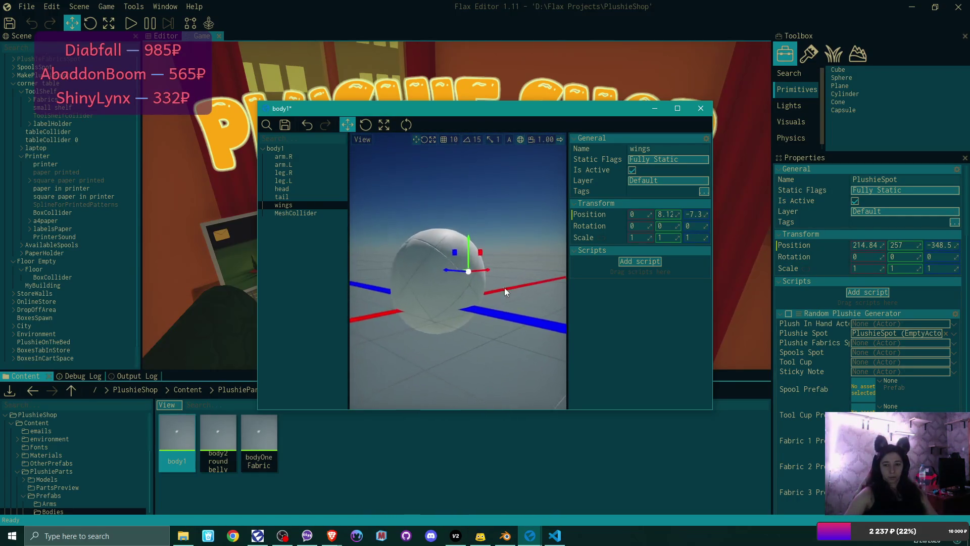
drag(524, 107, 589, 63)
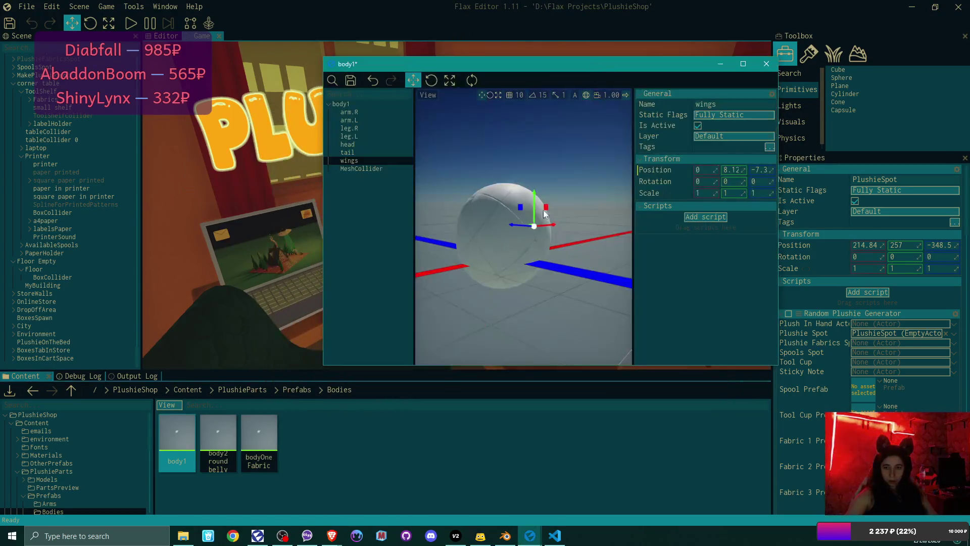
Browse the Content panel from Prefabs through PlushieParts to the Models/Wings folder
click(297, 389)
double_click(503, 434)
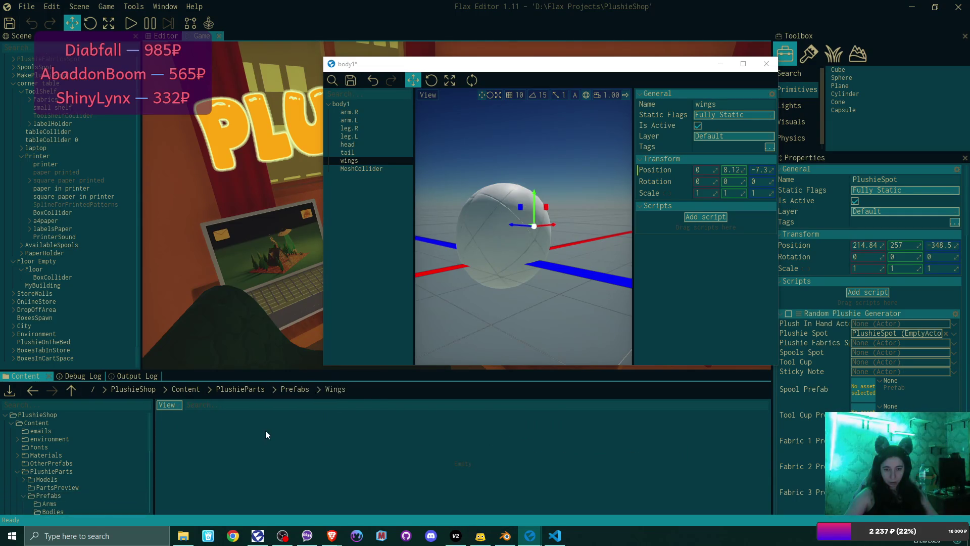
click(293, 390)
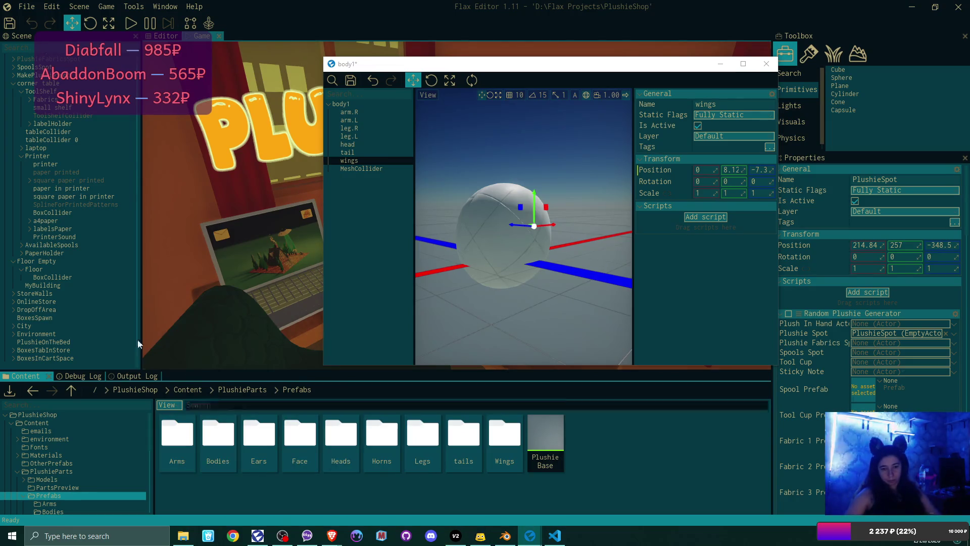
click(230, 389)
double_click(178, 443)
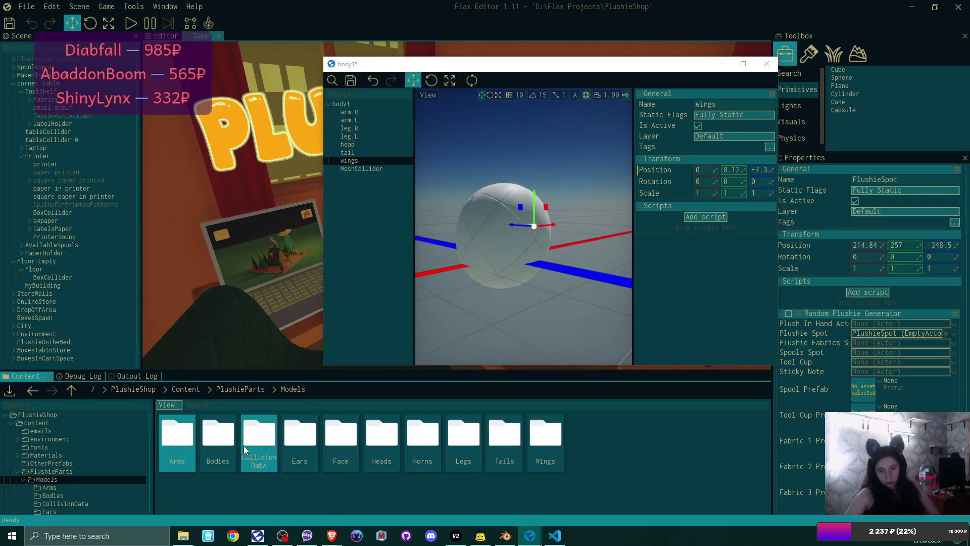
double_click(540, 445)
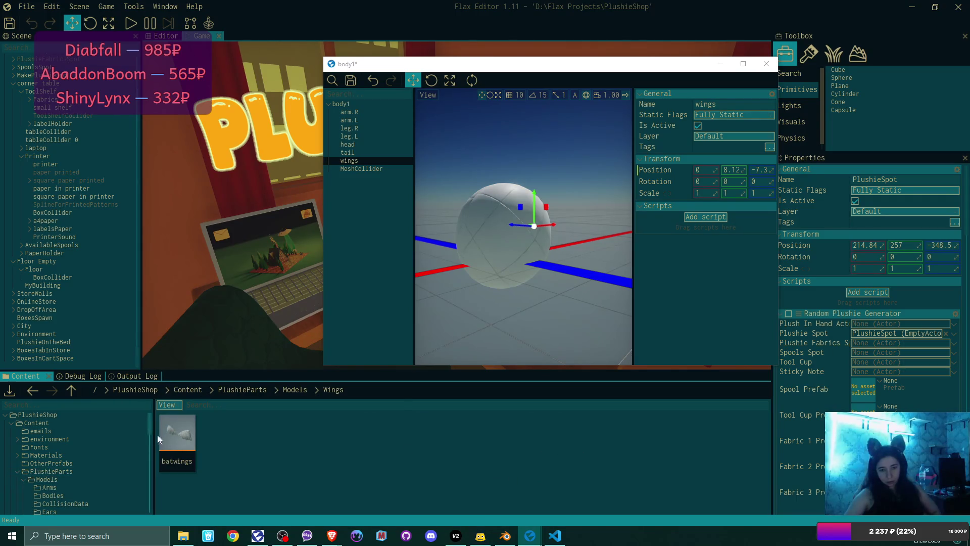
Collapse the UICanvas, StartingScreenScene, Visuals, Furniture, Printer and corner table groups, then select batwings
click(43, 364)
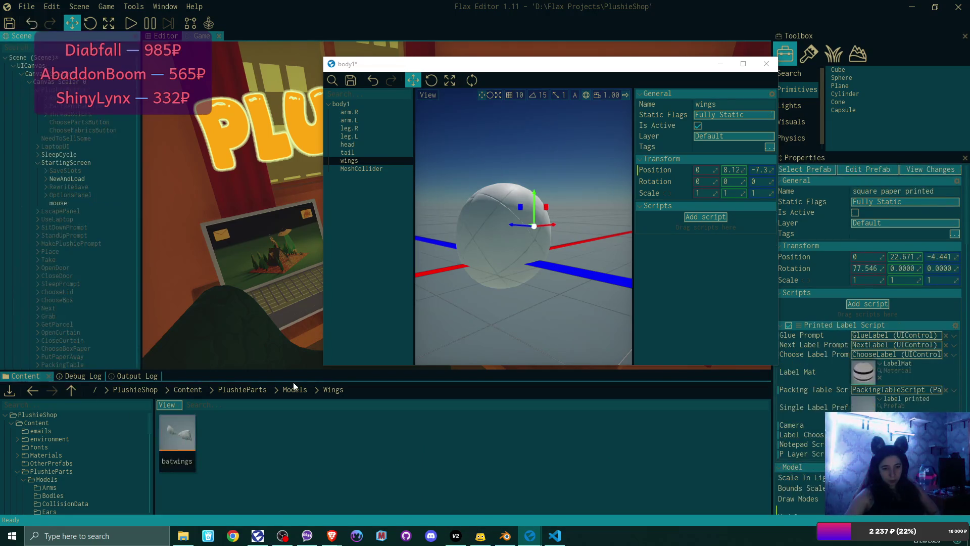
click(11, 65)
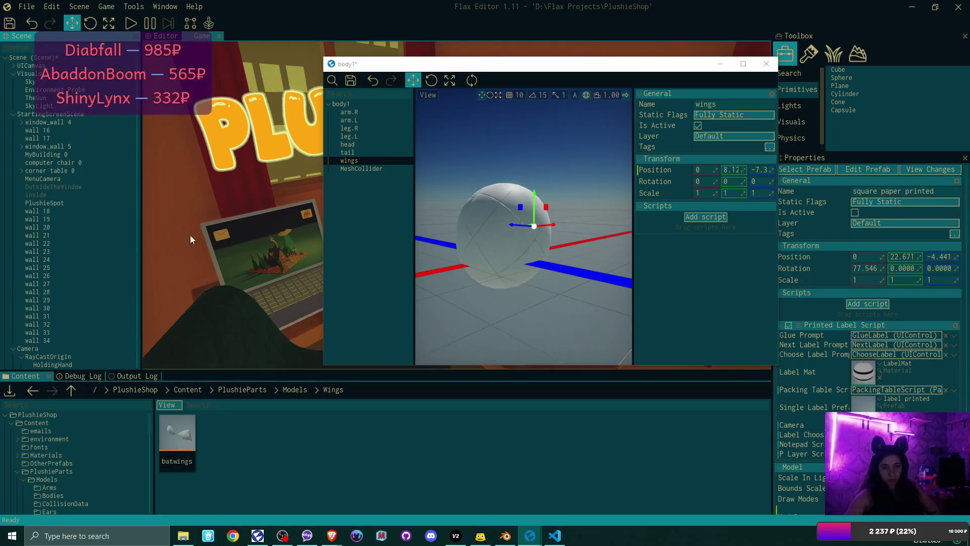
click(32, 140)
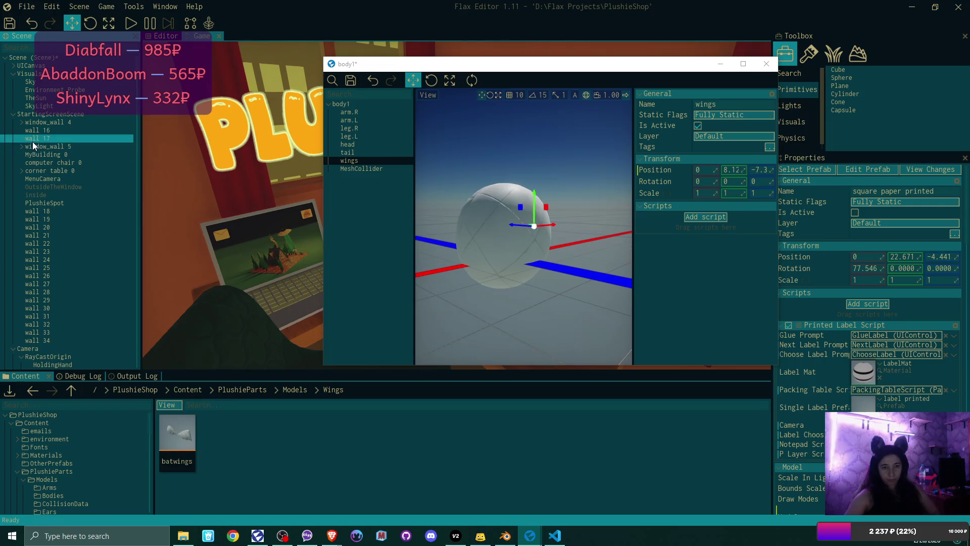
click(14, 114)
click(43, 177)
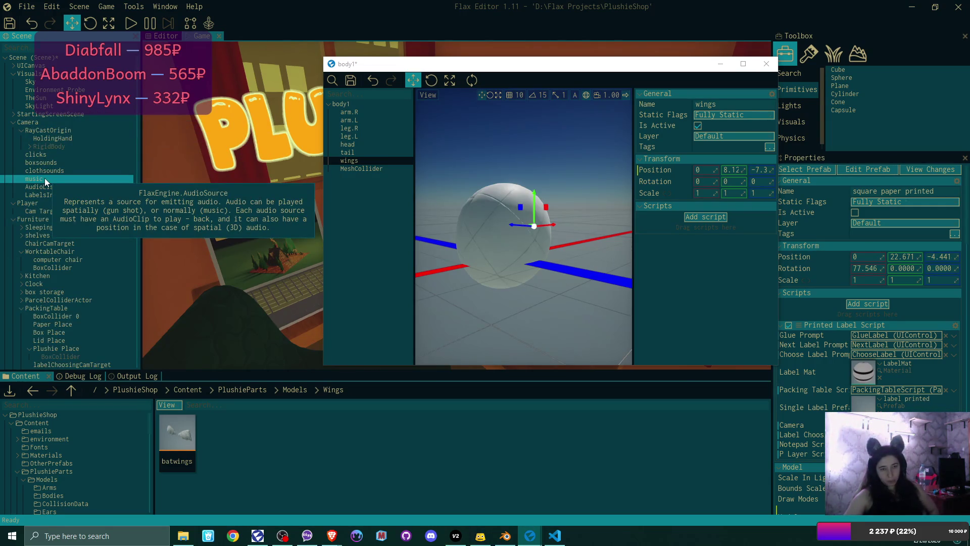
click(14, 73)
click(13, 73)
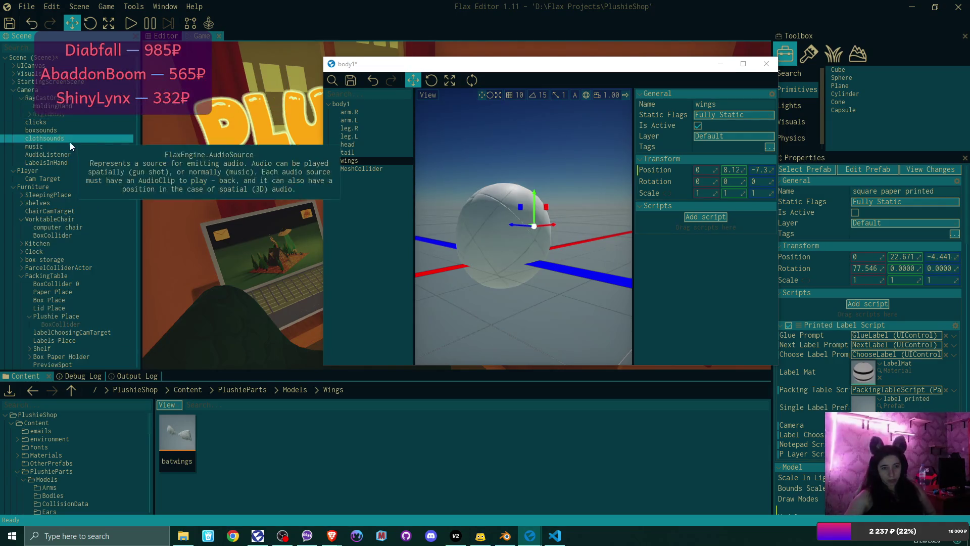
click(11, 185)
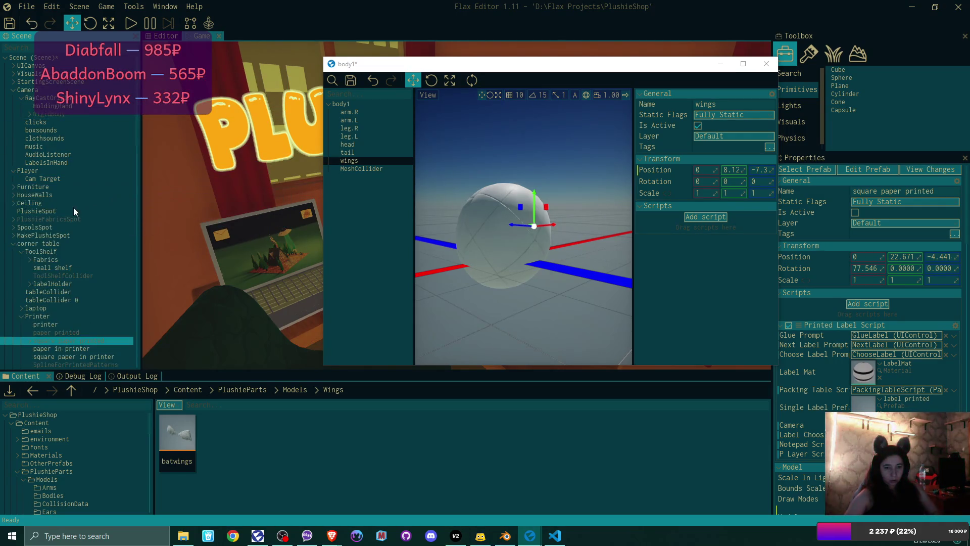
scroll(62, 277, down, 2)
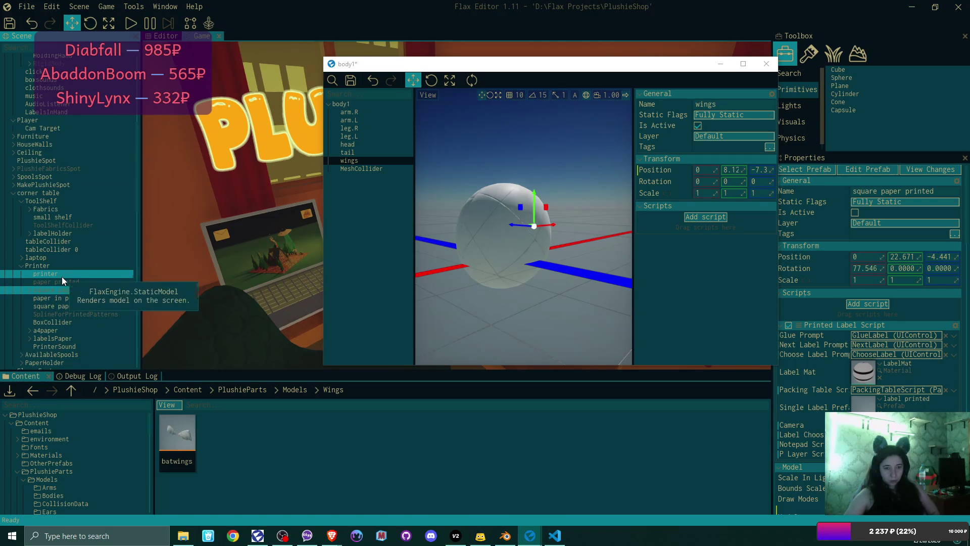
click(22, 266)
click(30, 201)
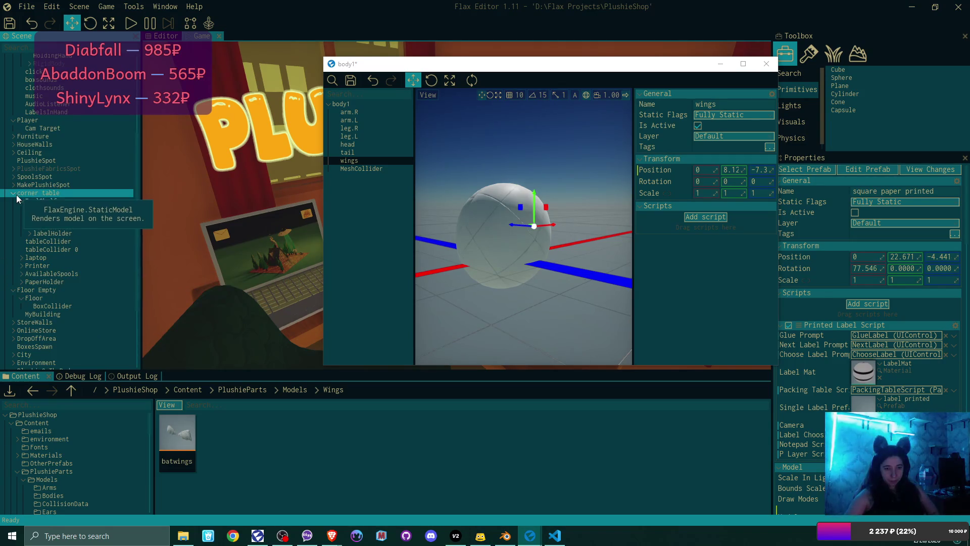
click(14, 194)
click(42, 356)
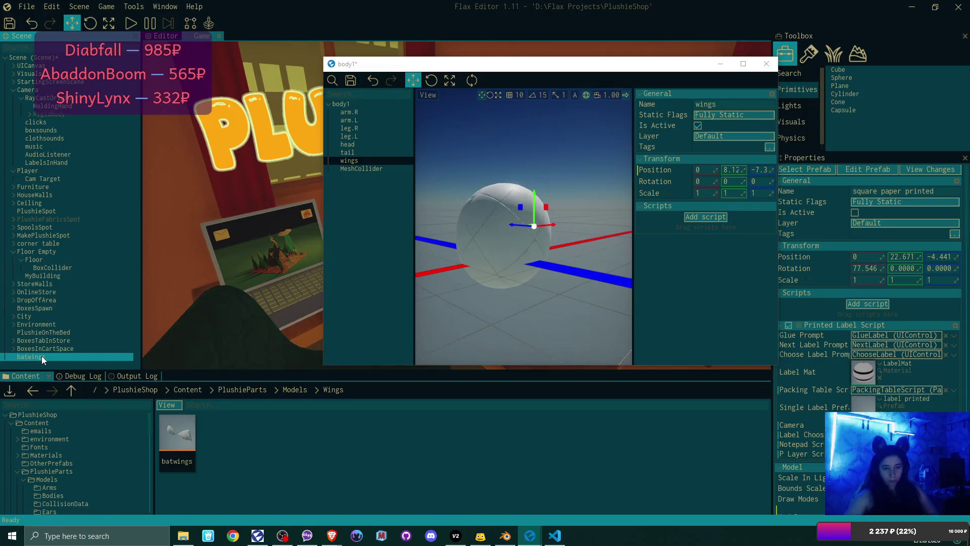
Place the batwings model inside the wings empty of body1
click(177, 432)
click(339, 177)
drag(351, 163, 351, 163)
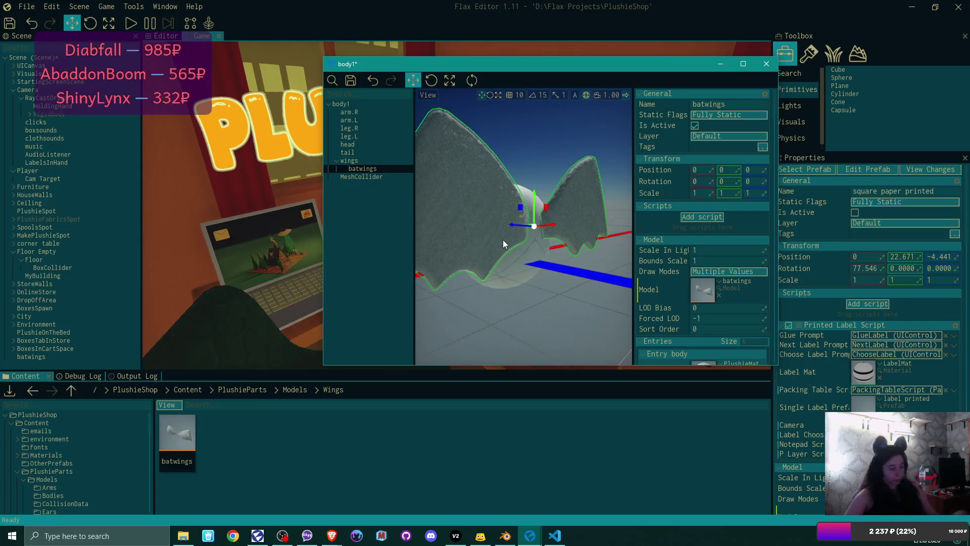
drag(584, 252, 593, 256)
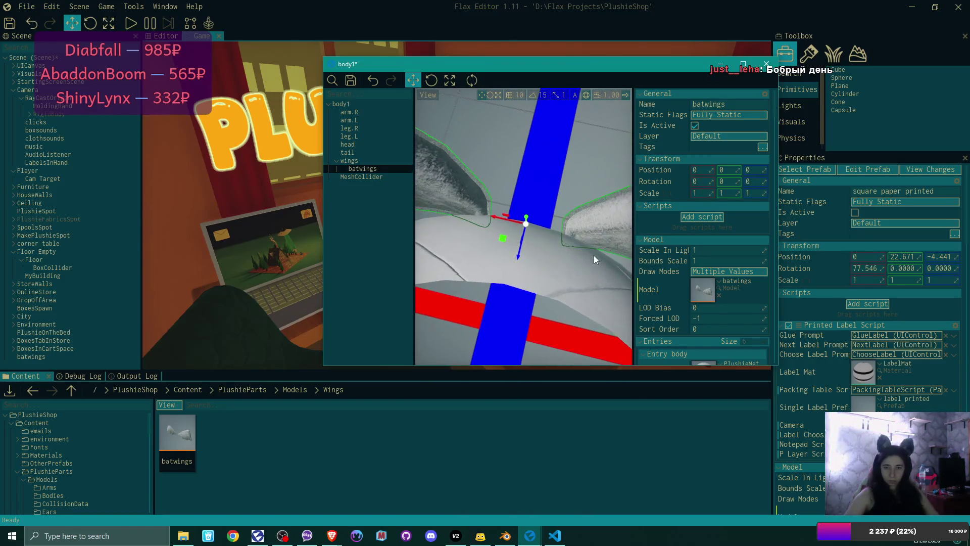
Lower the wings empty to Y 5.51 on the body, then delete the batwings model
click(348, 160)
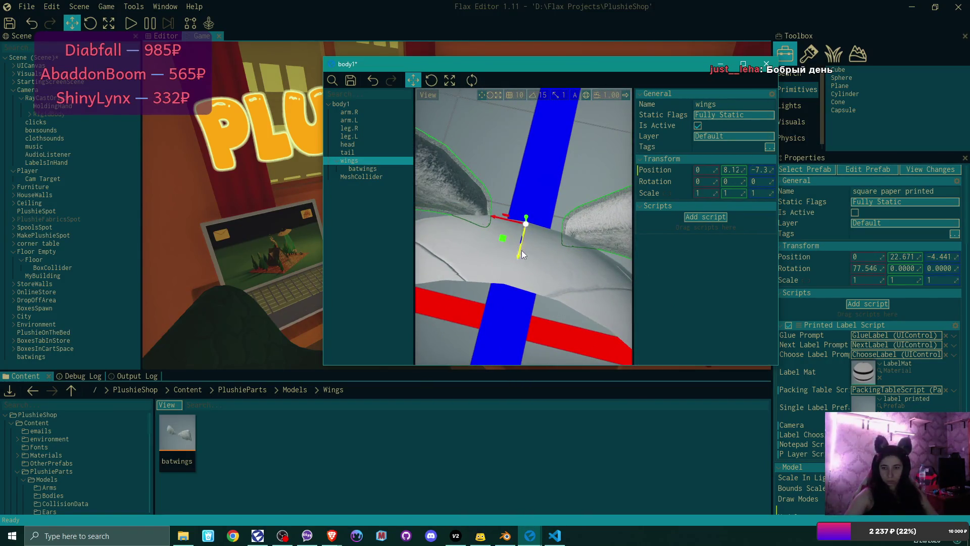
drag(521, 250, 521, 250)
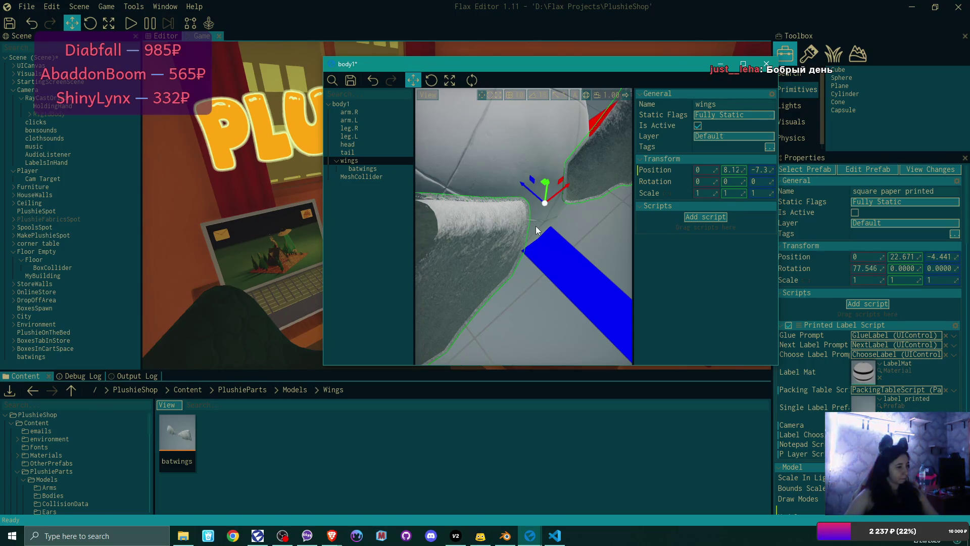
mouse_move(524, 227)
mouse_down()
mouse_move(485, 222)
mouse_move(546, 225)
mouse_move(511, 222)
mouse_move(523, 228)
mouse_up()
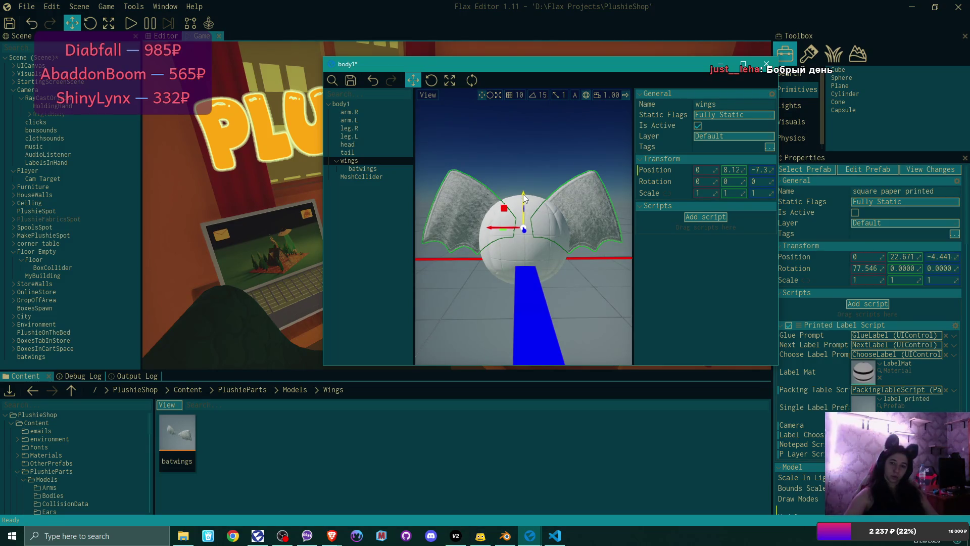
mouse_move(522, 194)
mouse_down()
mouse_move(522, 205)
mouse_move(479, 208)
mouse_up()
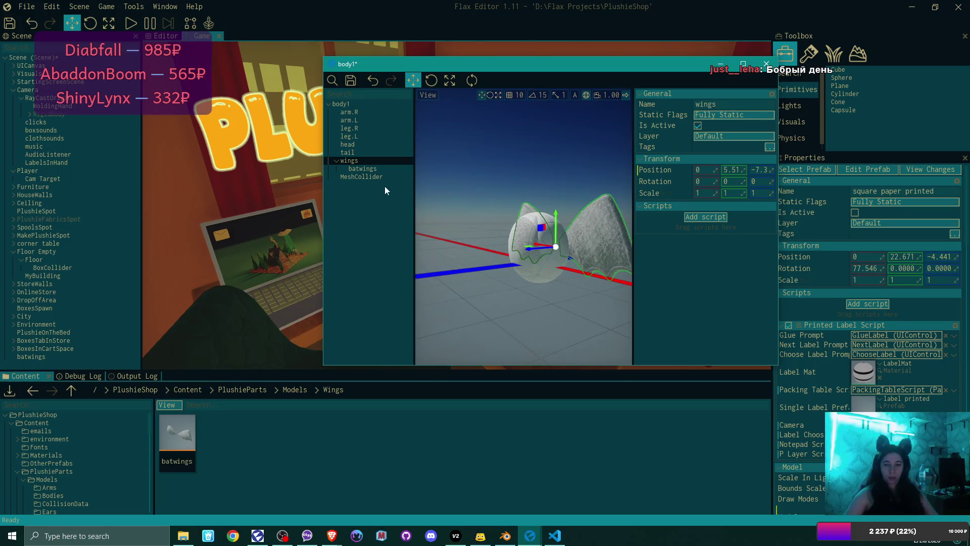
click(372, 169)
key(Delete)
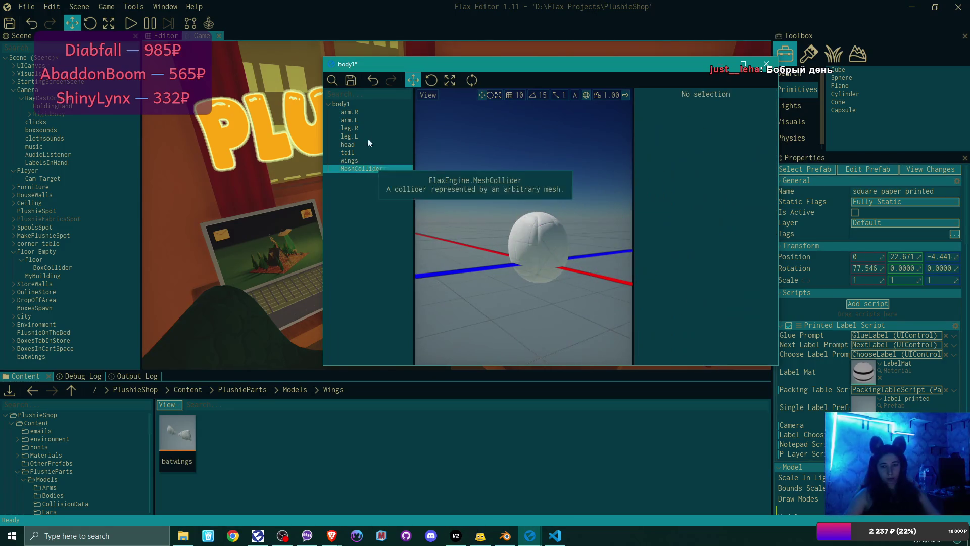
Open body1's BodyEmpties.cs script for editing in Visual Studio Code
click(357, 104)
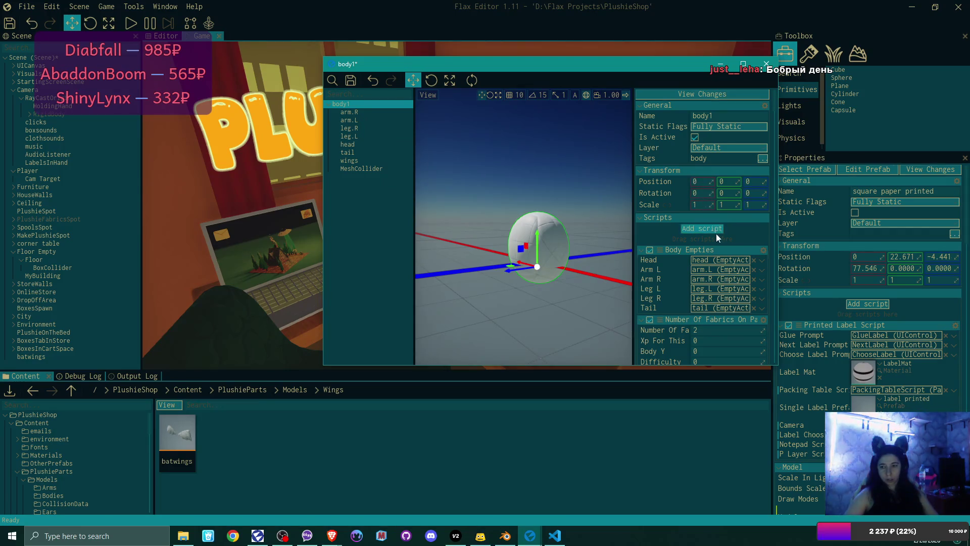
click(762, 251)
click(823, 314)
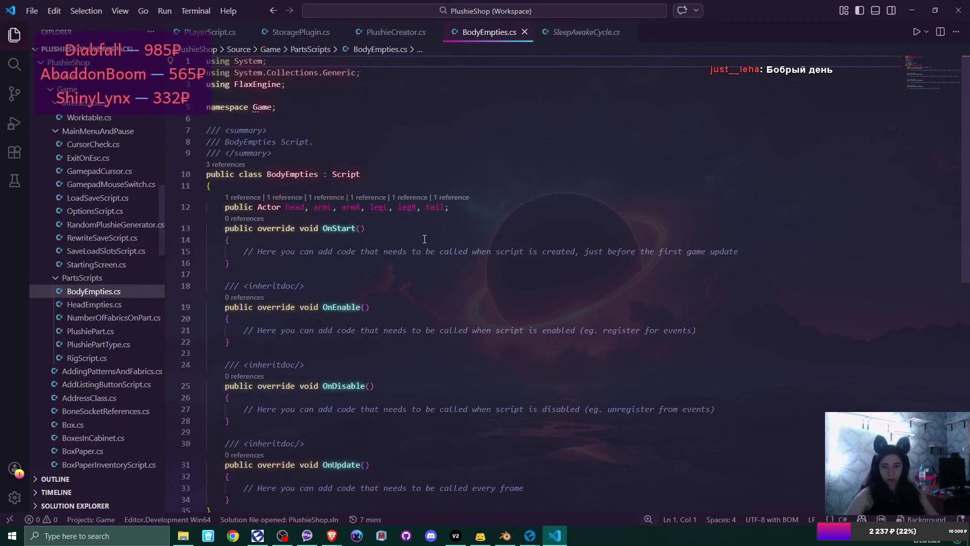
scroll(253, 222, down, 2)
Delete the empty OnStart through OnUpdate methods, add ', wings' after tail, and save
drag(230, 179, 283, 449)
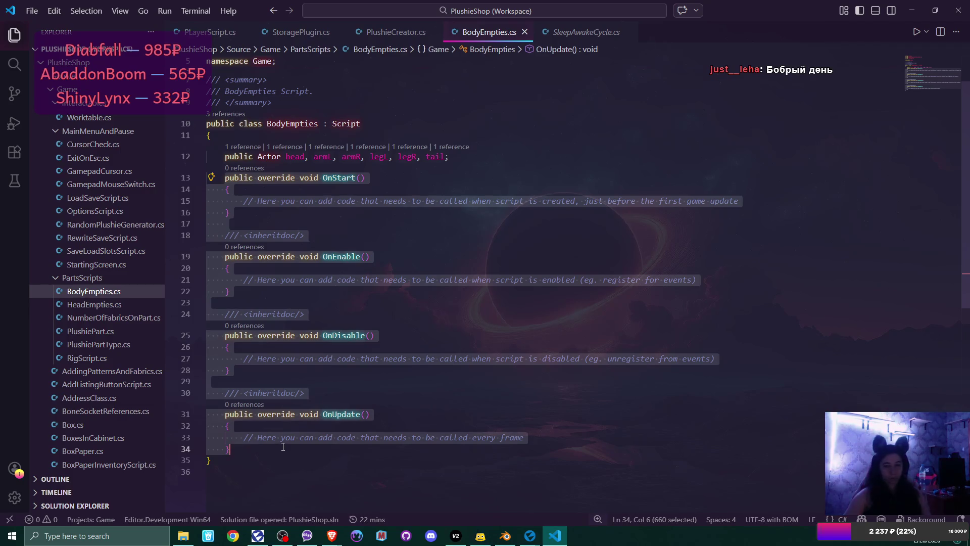
key(BackSpace)
click(445, 156)
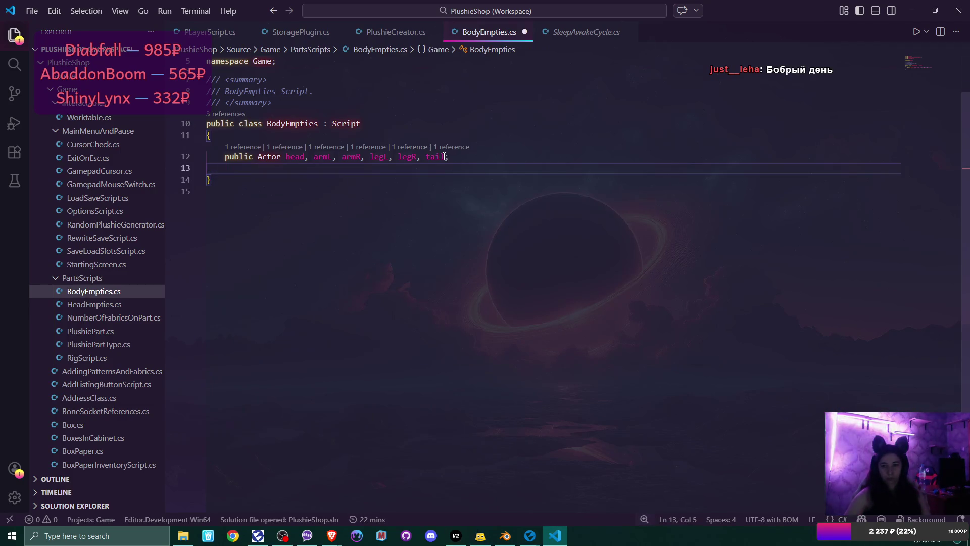
text(, wings)
click(530, 188)
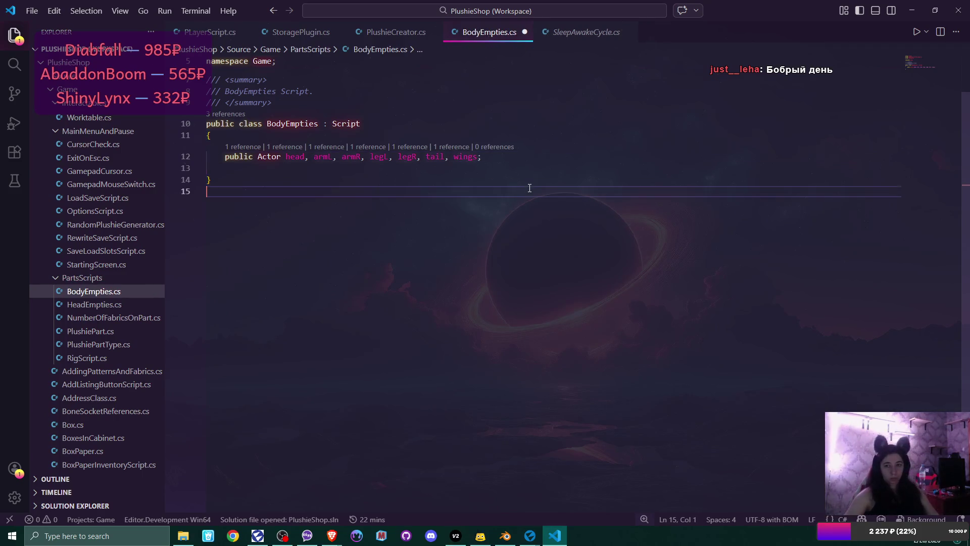
key(ctrl+s)
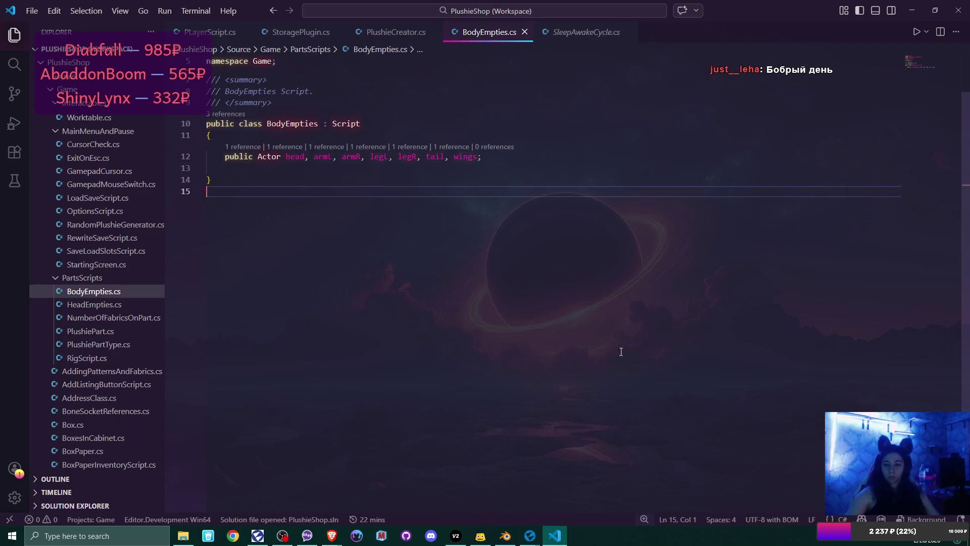
mouse_move(529, 535)
click(505, 483)
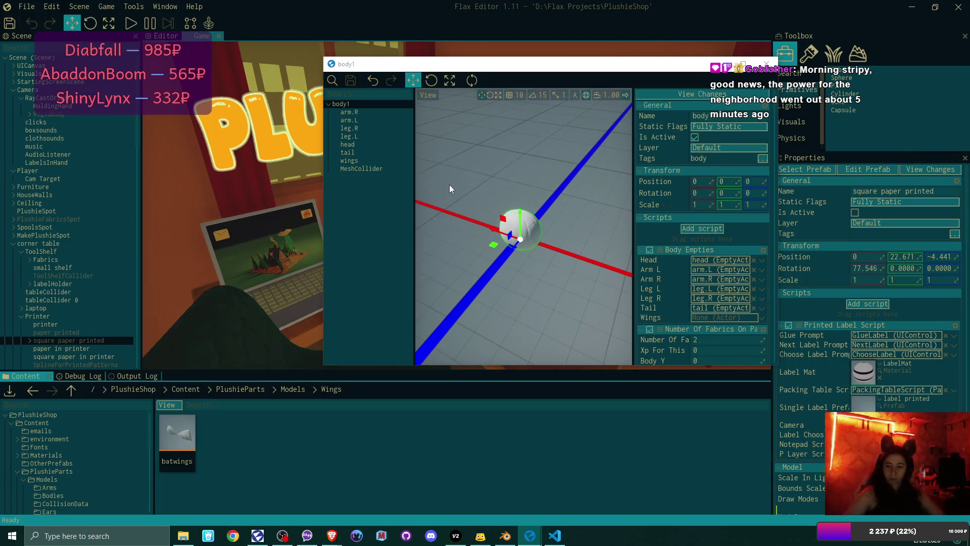
Assign the wings empty from the body1 hierarchy to the Body Empties Wings slot
click(350, 137)
click(353, 161)
mouse_move(353, 162)
mouse_down()
mouse_move(722, 295)
mouse_move(727, 317)
mouse_up()
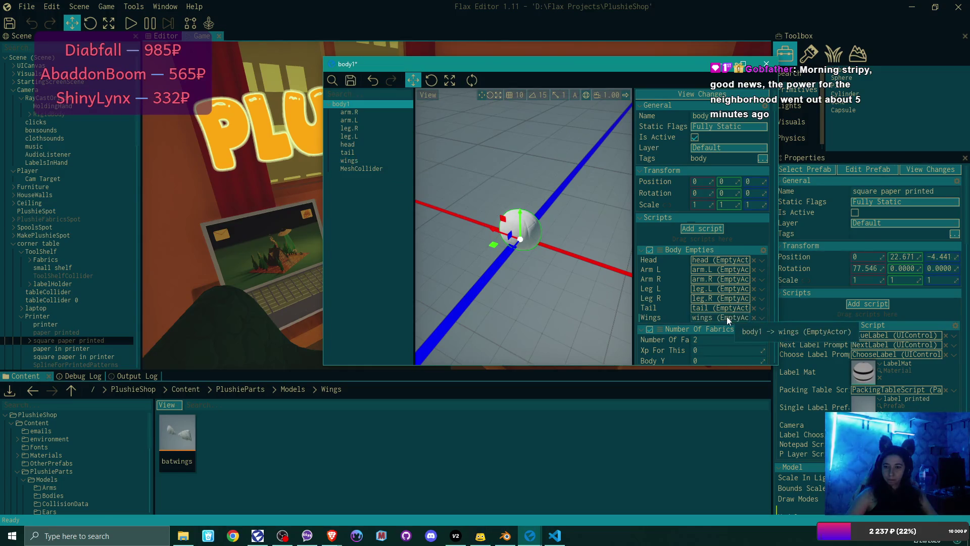
Review the script properties and close the body1 prefab window
scroll(720, 272, down, 5)
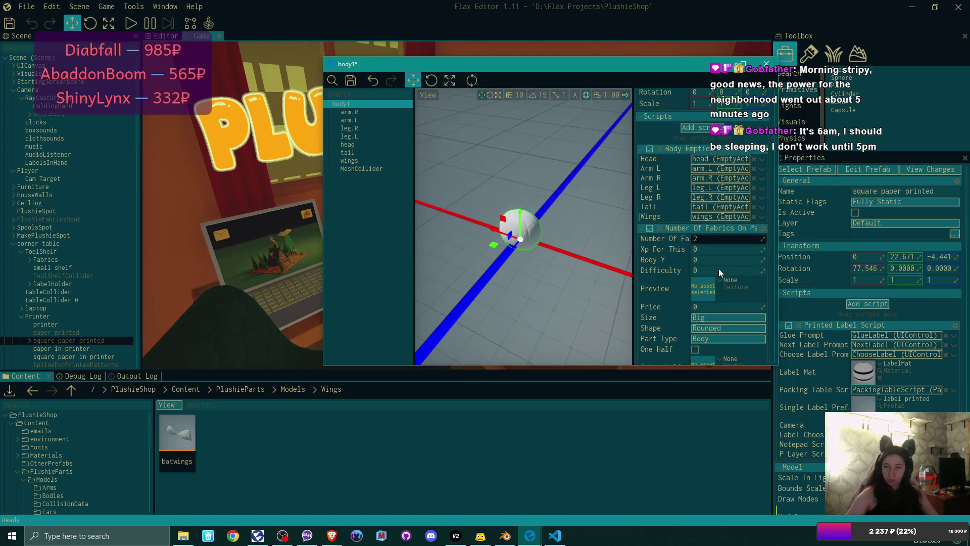
scroll(718, 269, down, 1)
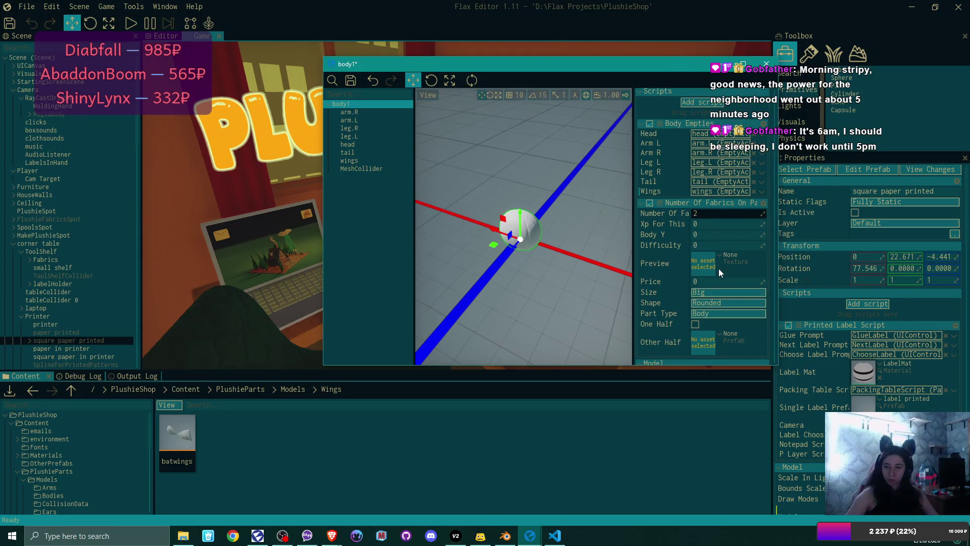
scroll(718, 268, down, 1)
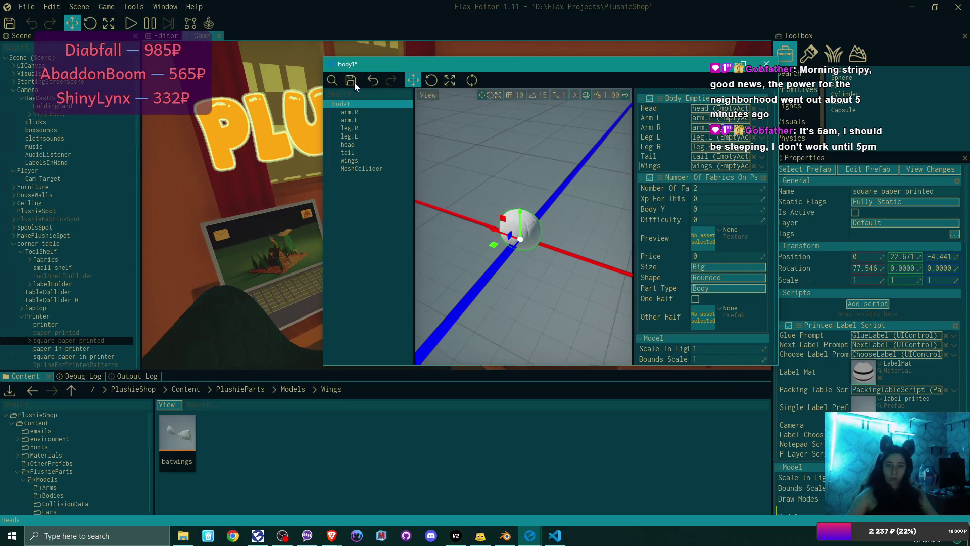
click(766, 64)
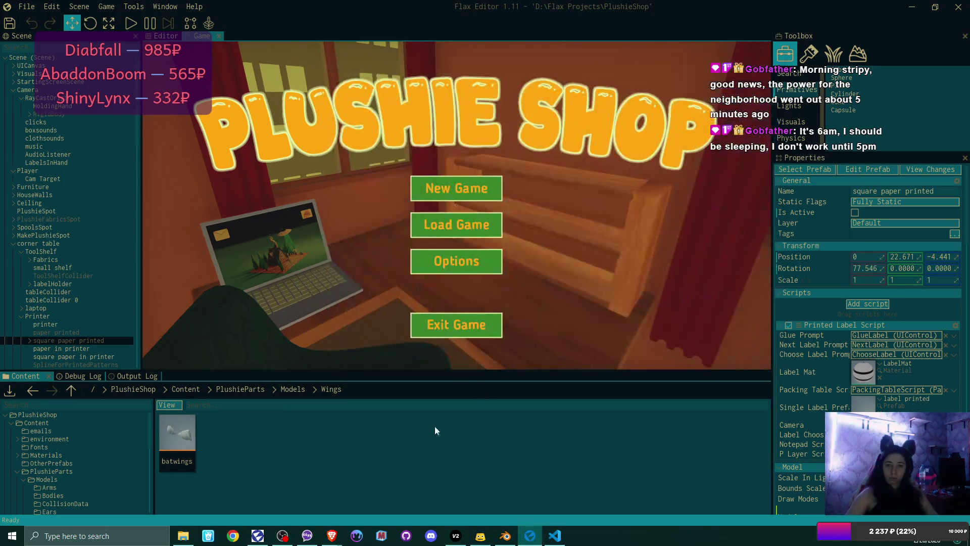